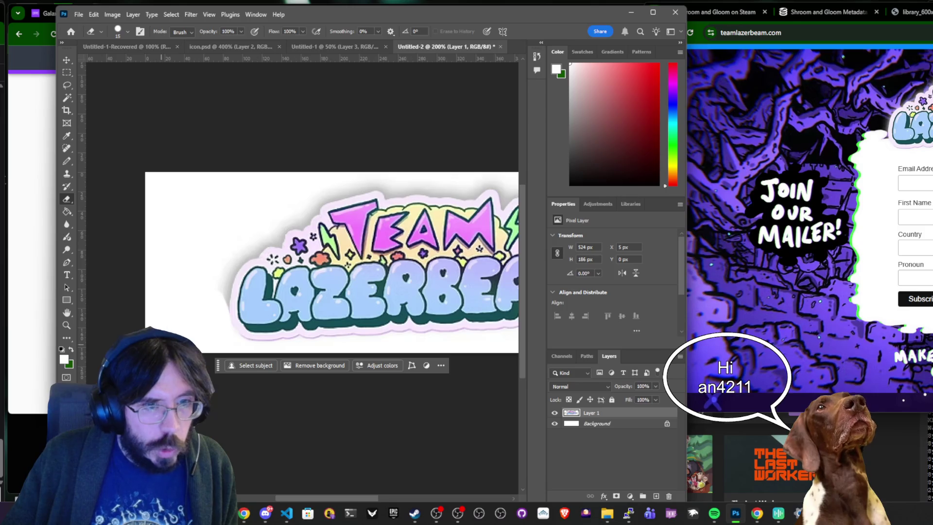
Test Magic Wand selections of the white glow around the logo, lowering the tolerance.
scroll(189, 319, right, 10)
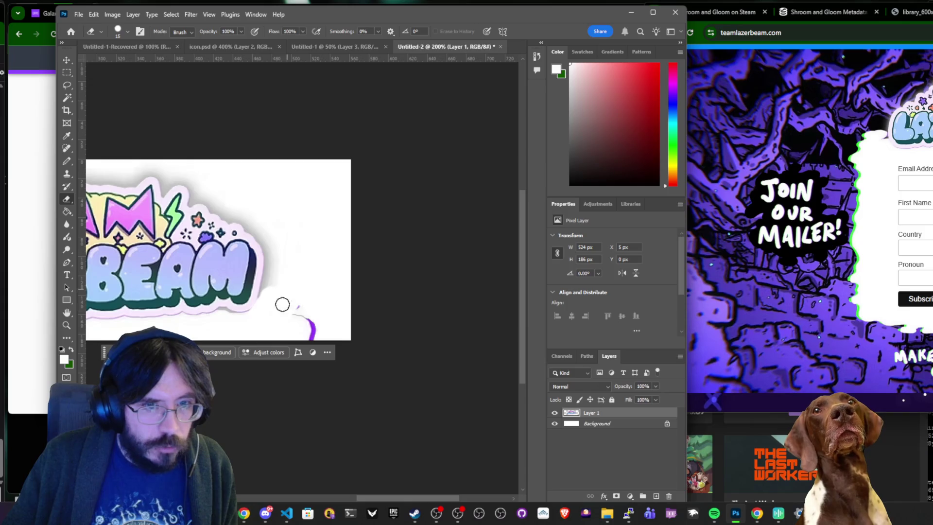
key(w)
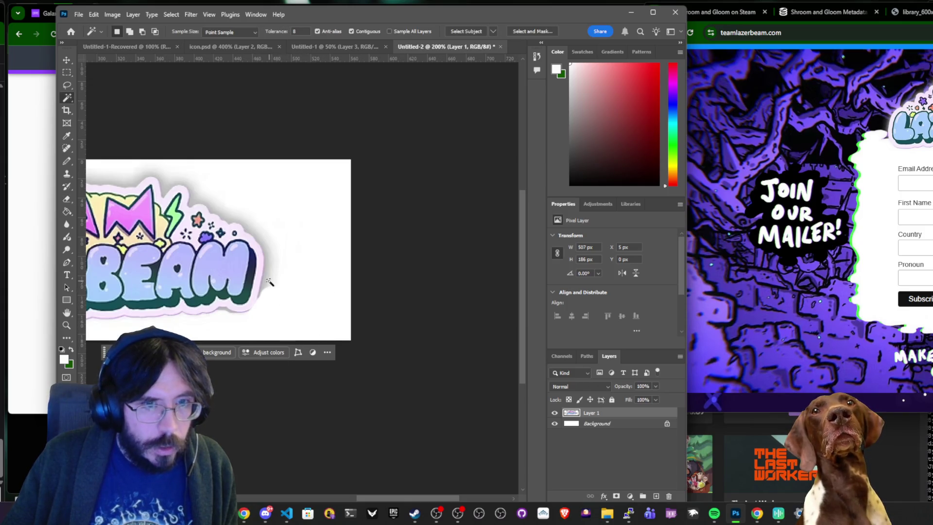
click(270, 285)
key(Return)
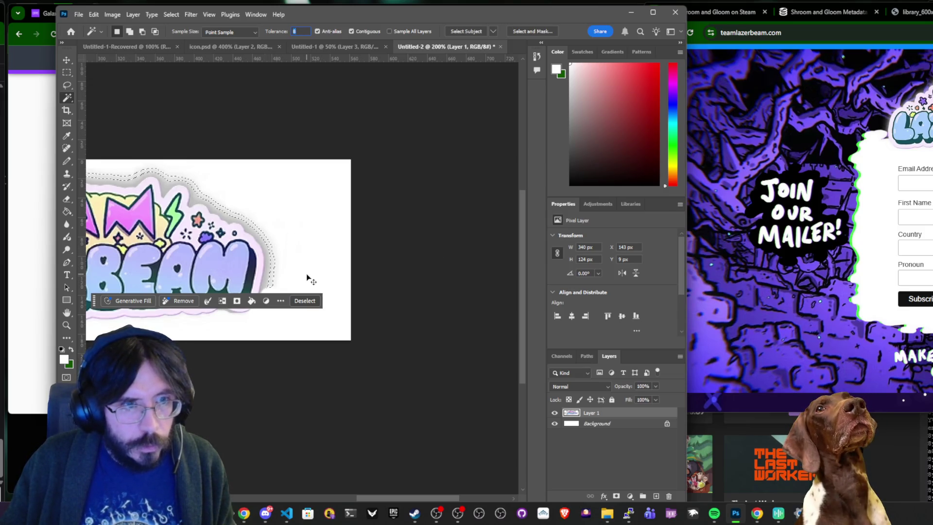
drag(144, 254, 332, 254)
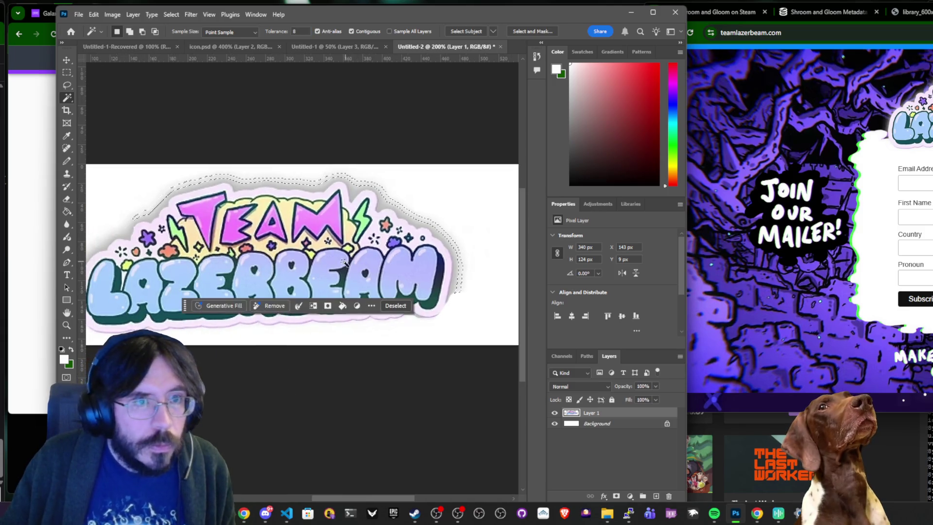
key(ctrl+d)
click(198, 183)
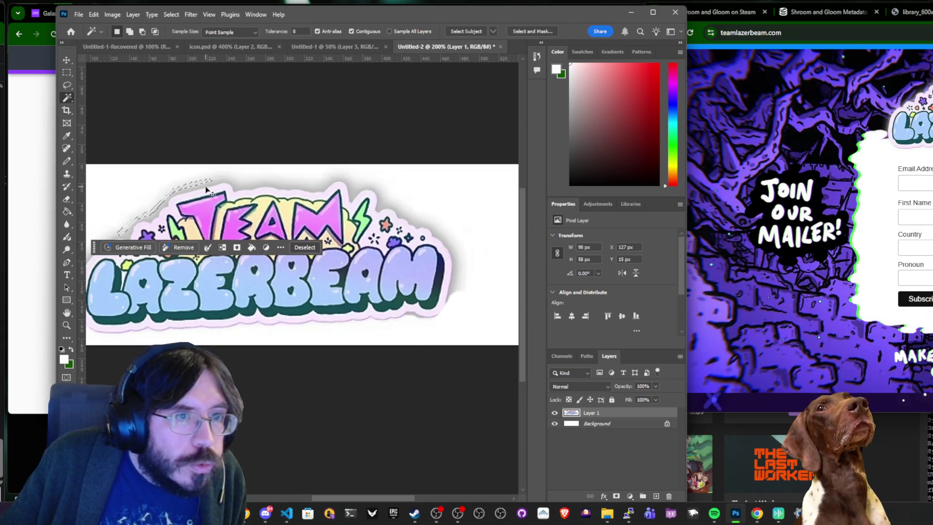
click(212, 187)
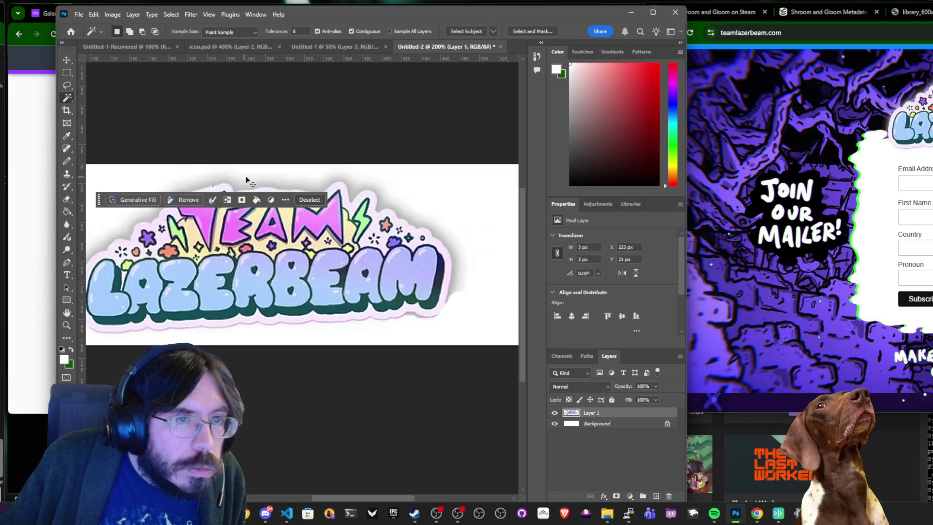
click(198, 186)
drag(274, 35, 267, 35)
click(243, 187)
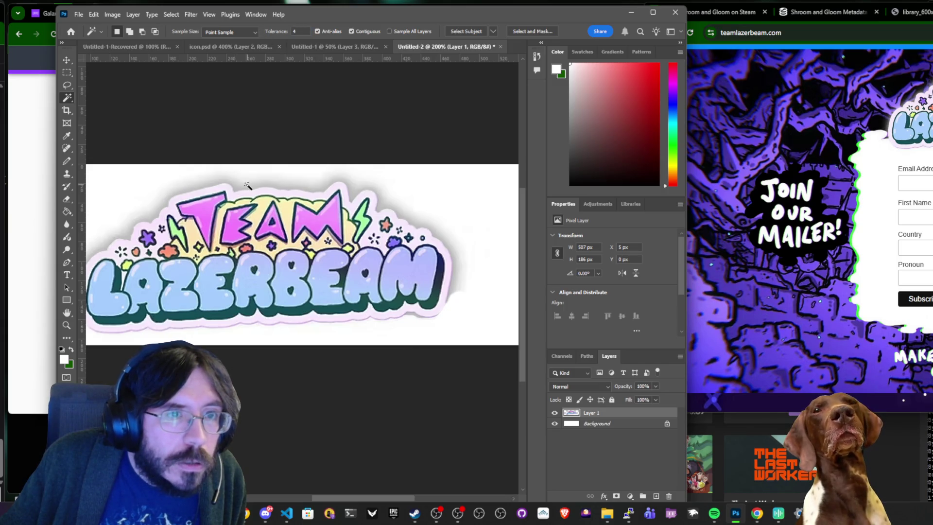
key(ctrl+d)
click(286, 189)
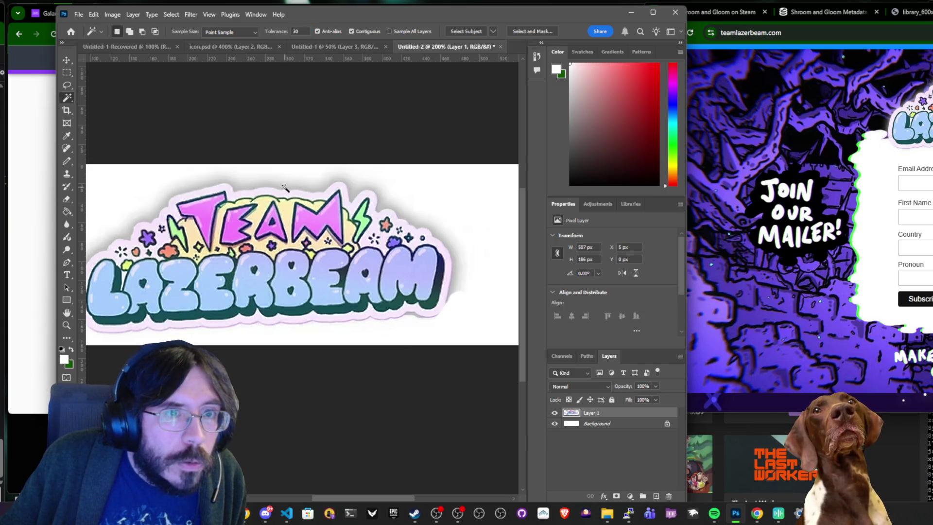
key(ctrl+d)
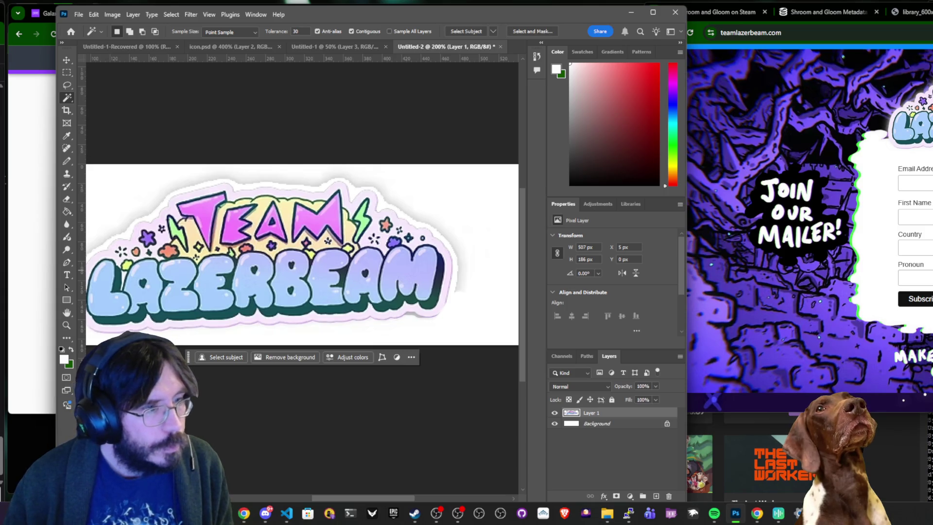
Set Magic Wand tolerance to 30 on the white background and zoom out to the whole canvas.
key(alt+Tab)
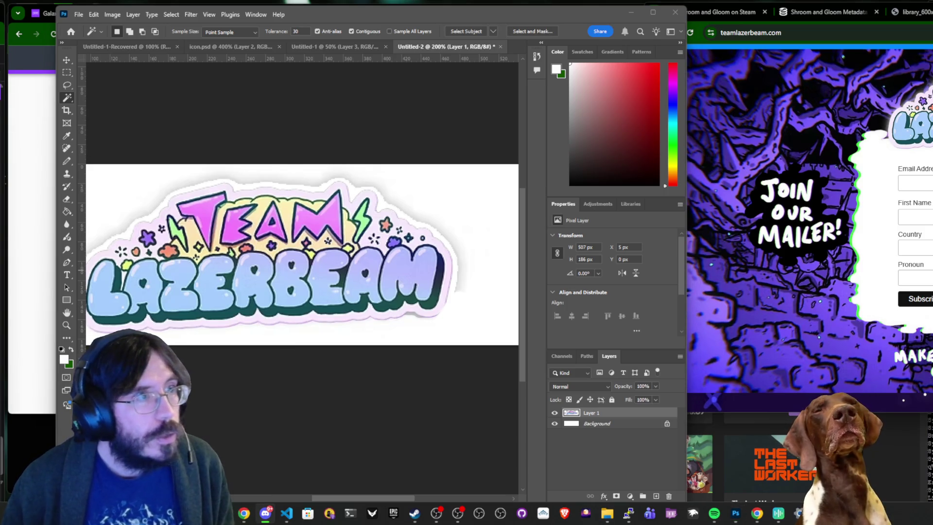
click(472, 289)
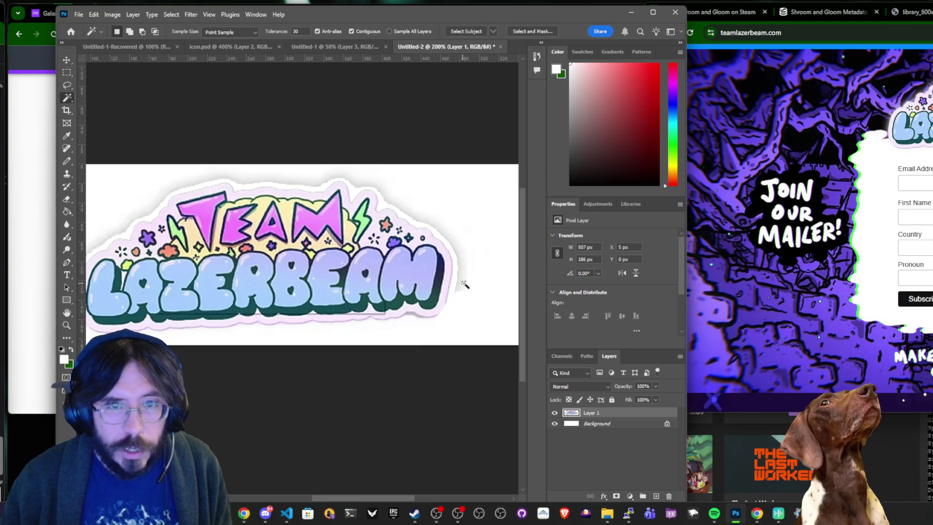
click(465, 287)
text(30)
key(Return)
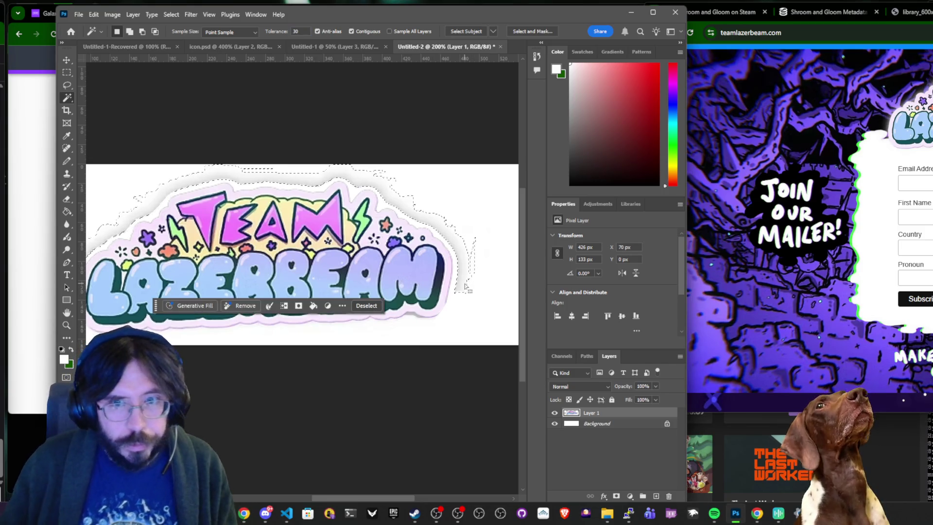
key(ctrl+d)
drag(255, 213, 353, 210)
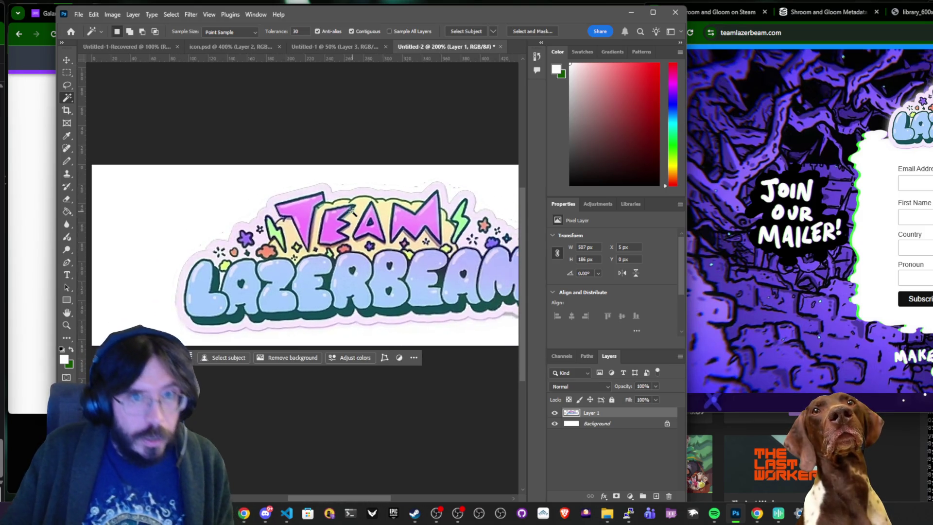
key(z)
alt+click(352, 210)
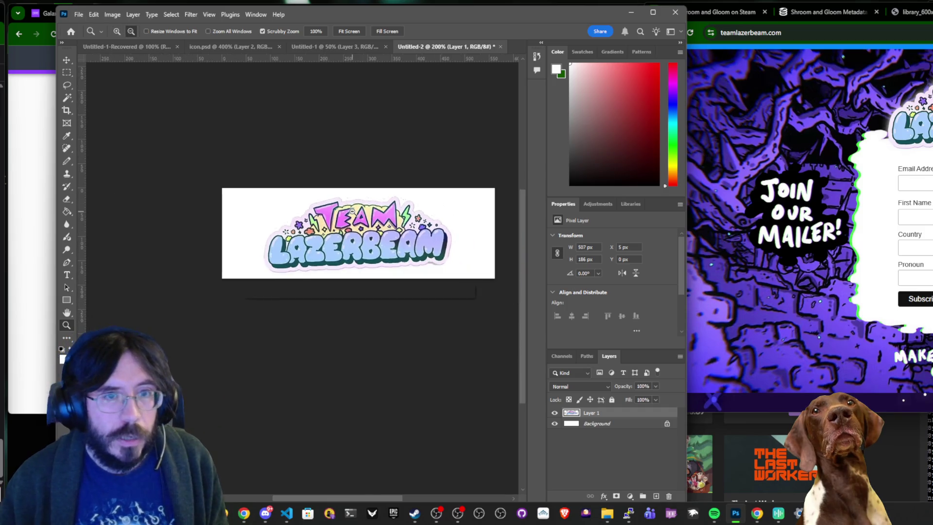
Crop the left and right sides in to the logo, 397 px wide, and zoom in.
key(c)
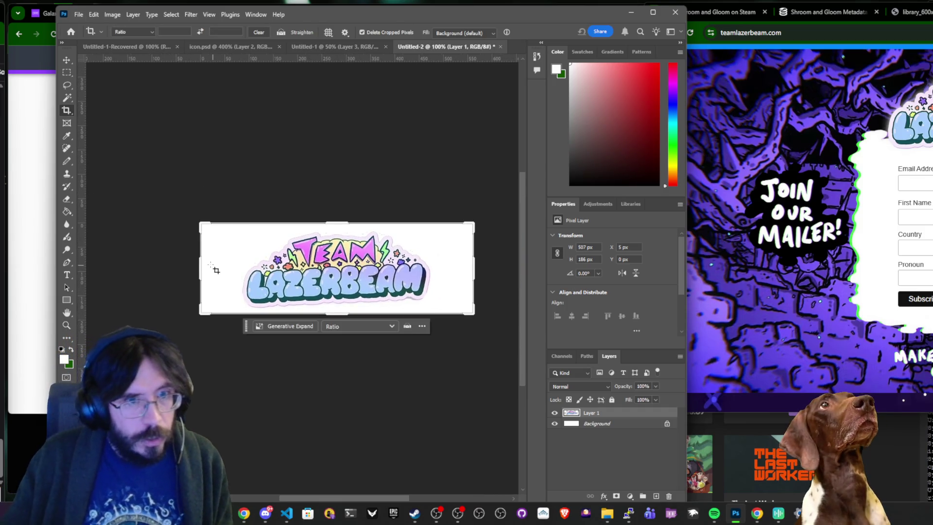
key(w)
click(238, 301)
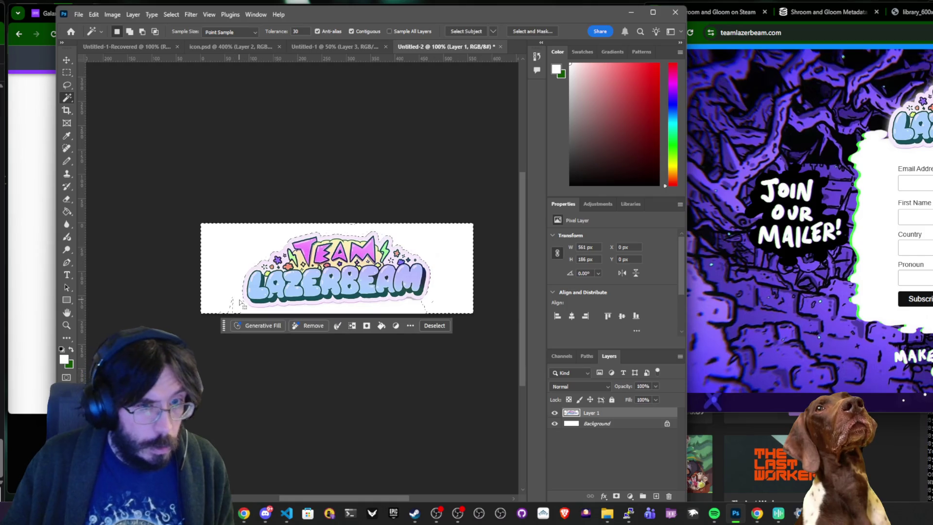
key(ctrl+d)
key(c)
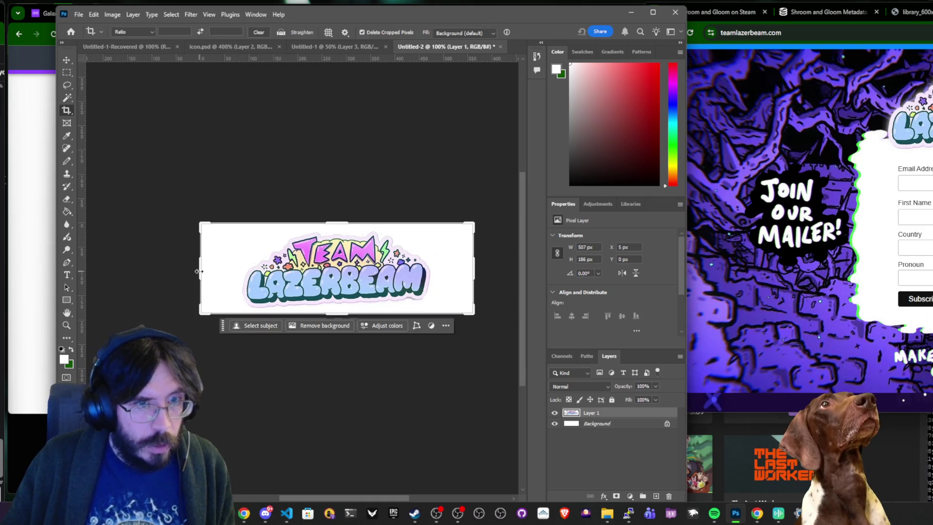
drag(202, 269, 222, 269)
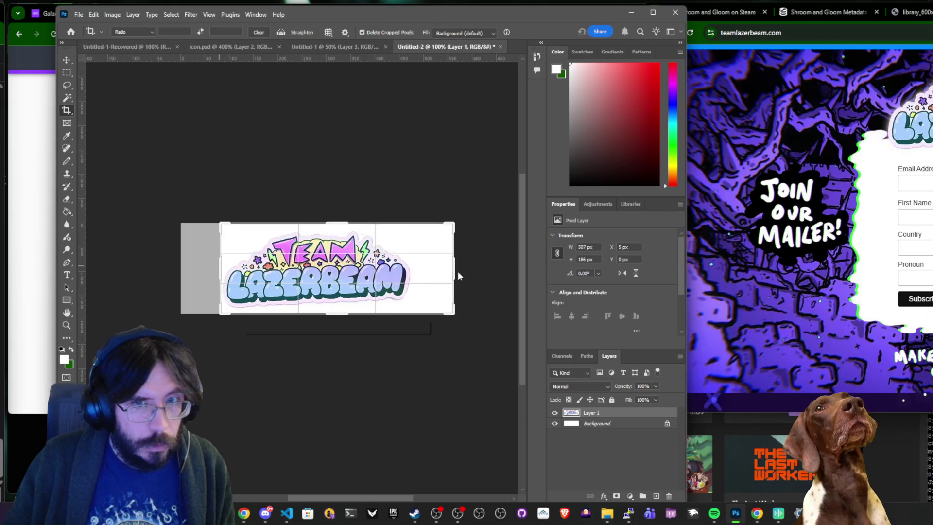
drag(453, 268, 437, 258)
key(Return)
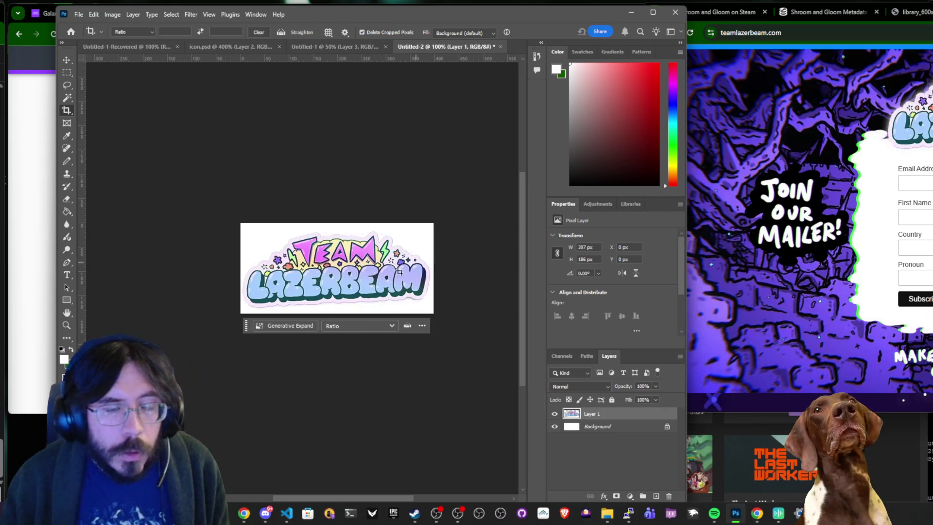
key(z)
click(336, 280)
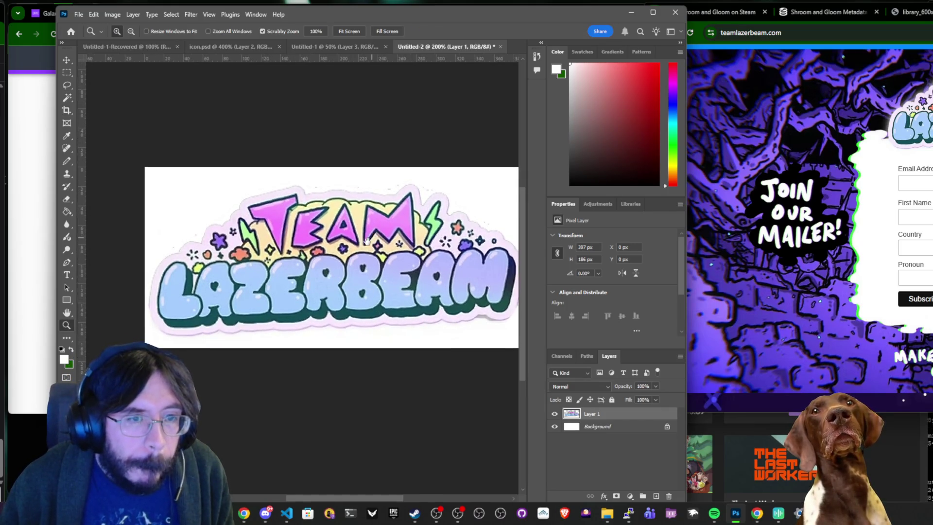
Fill the Background layer with green behind the logo.
key(e)
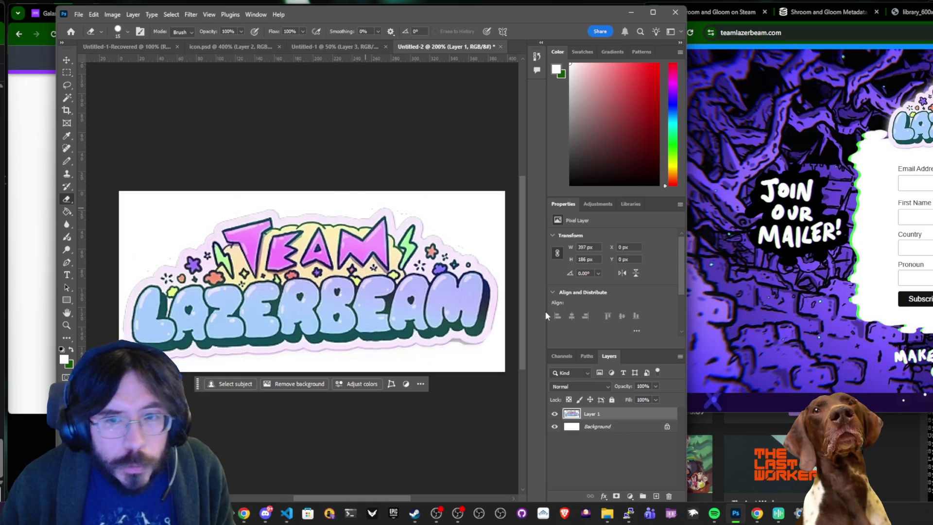
click(627, 426)
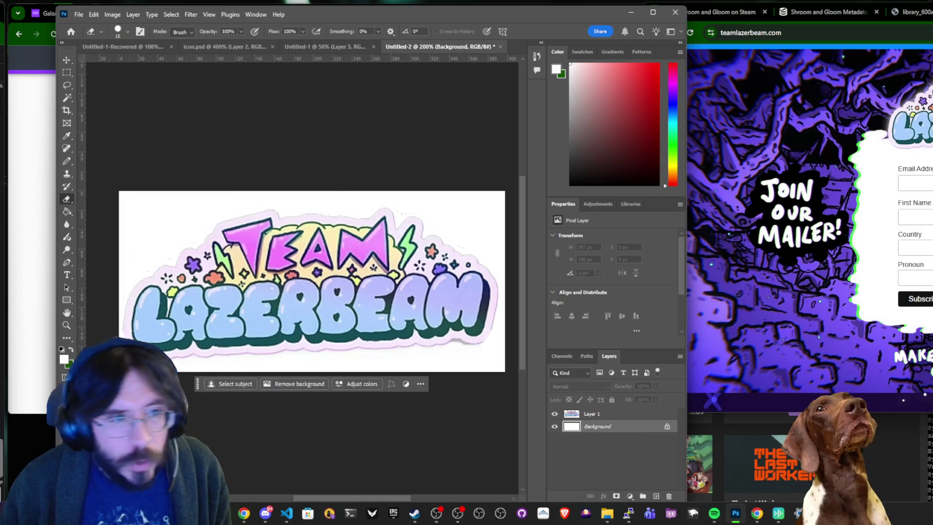
click(71, 350)
key(g)
click(169, 245)
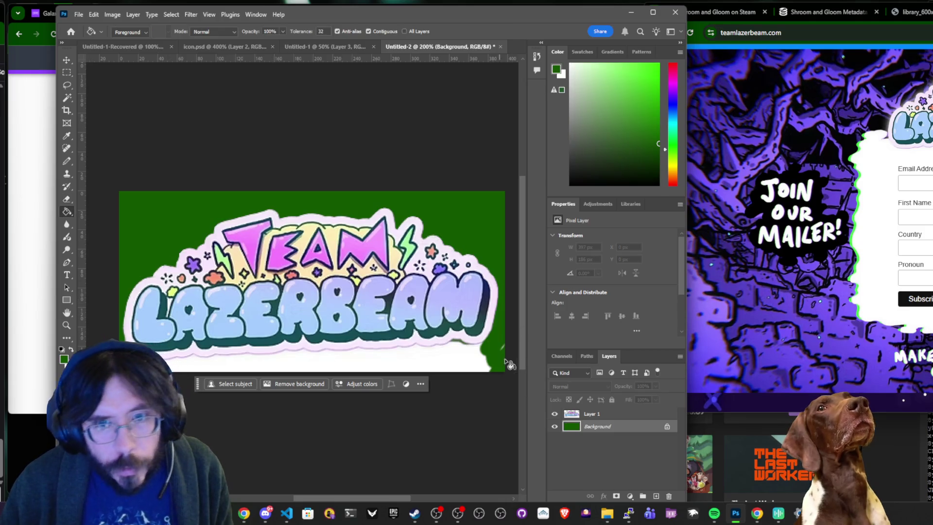
click(620, 415)
Remove the white outline and strip along the logo's bottom to reveal the green.
key(w)
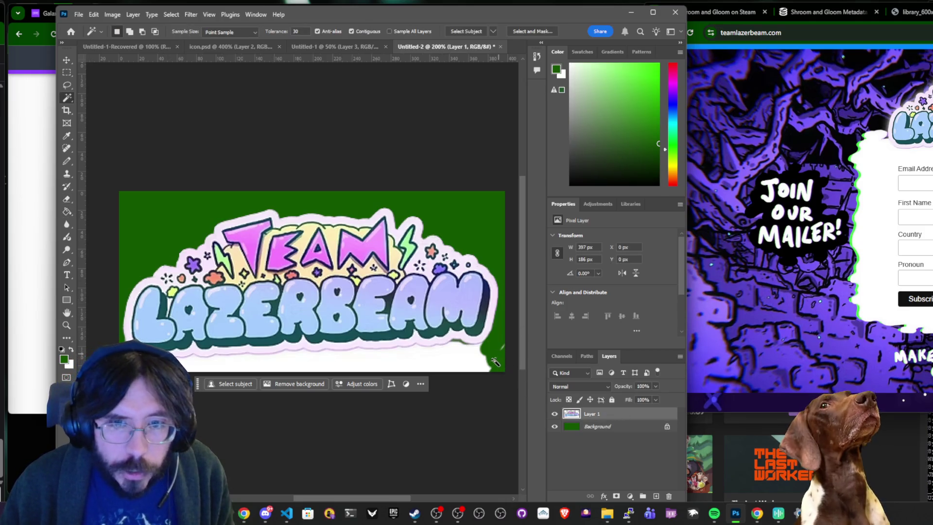
key(e)
drag(493, 357, 485, 358)
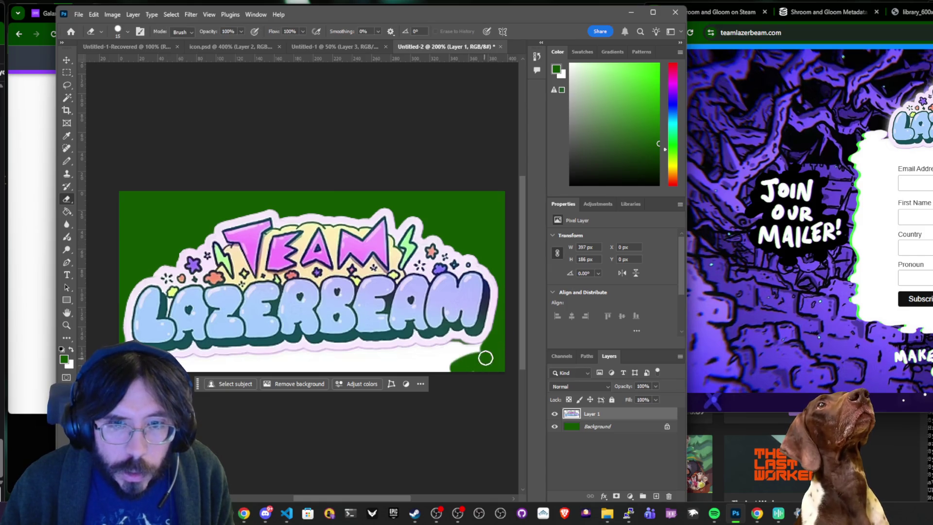
key(w)
click(377, 370)
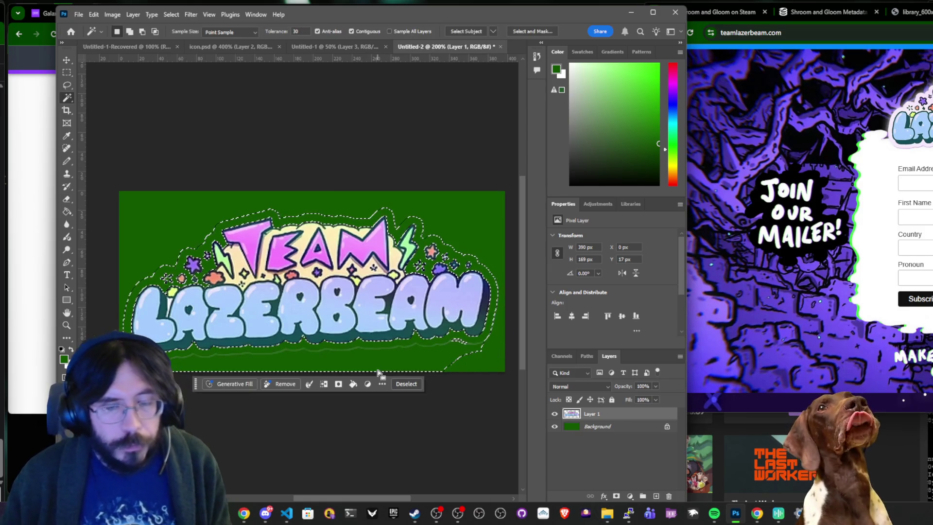
key(ctrl+d)
text(0)
click(378, 362)
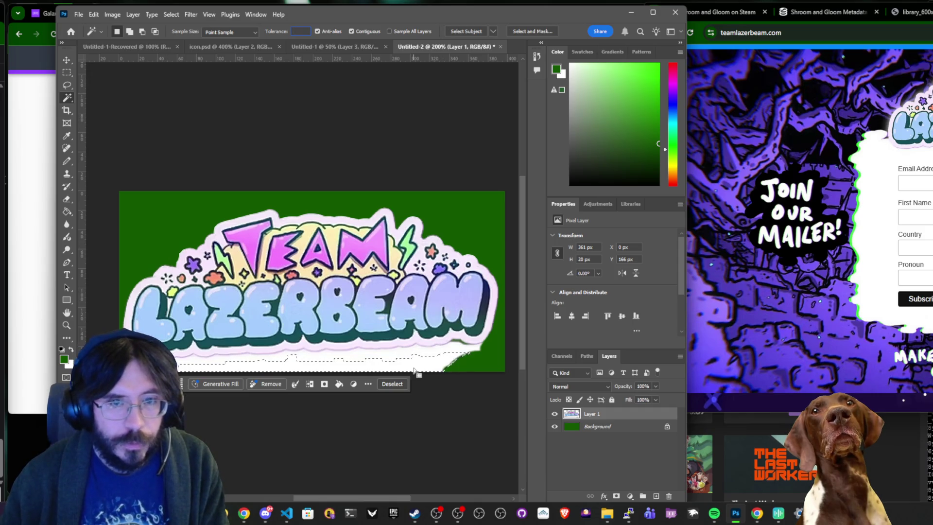
key(ctrl+d)
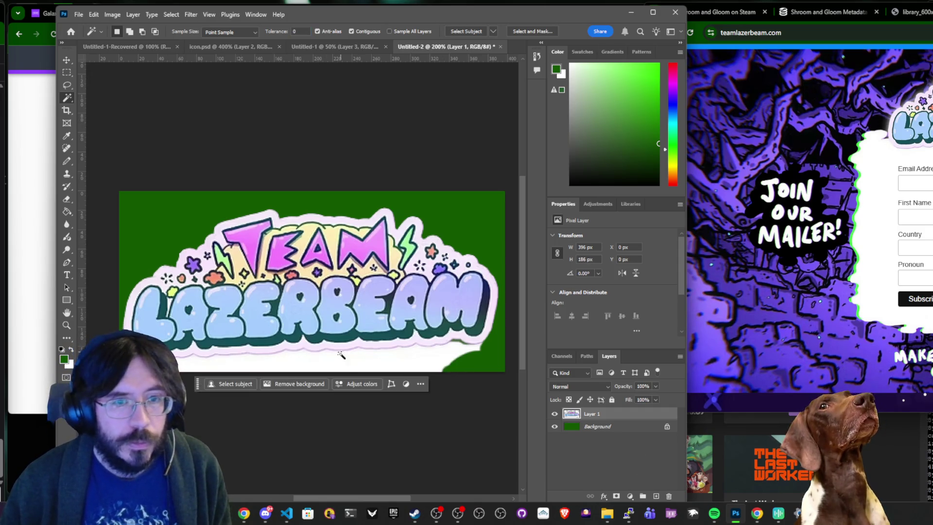
click(344, 364)
key(Delete)
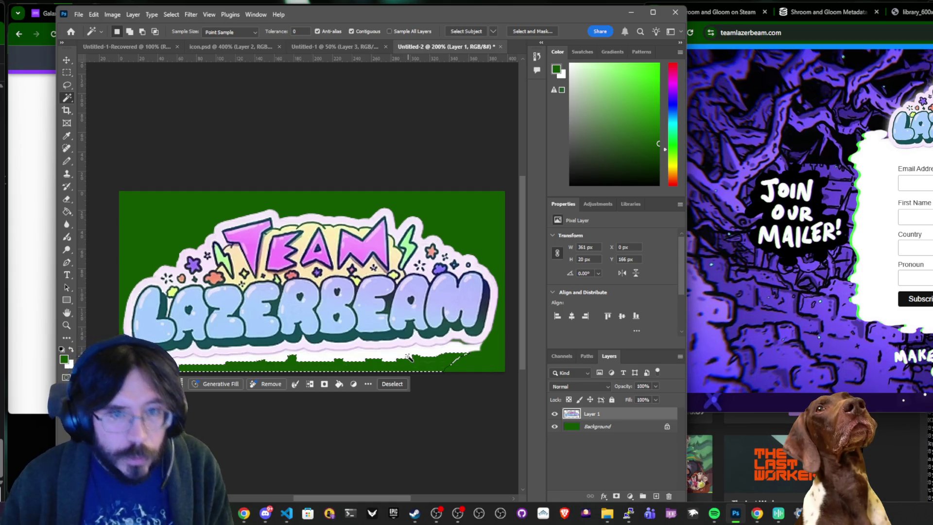
click(410, 358)
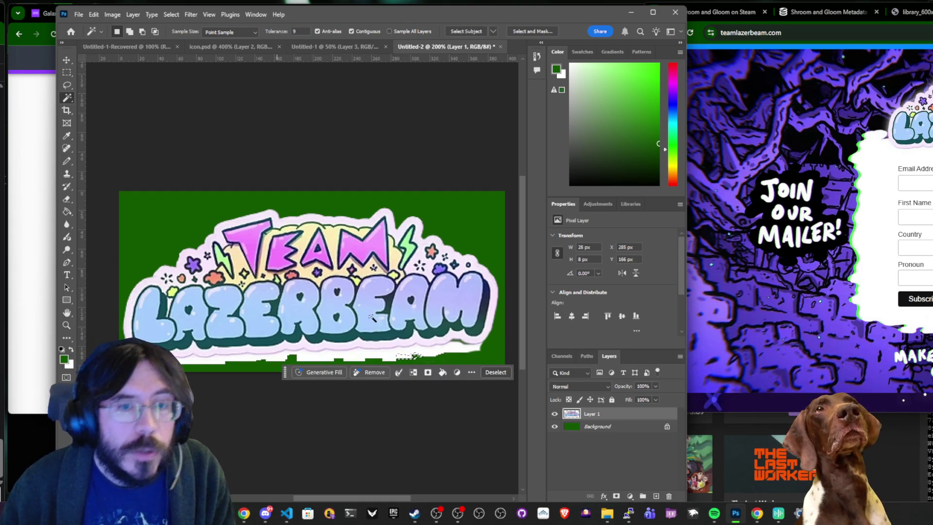
key(ctrl+d)
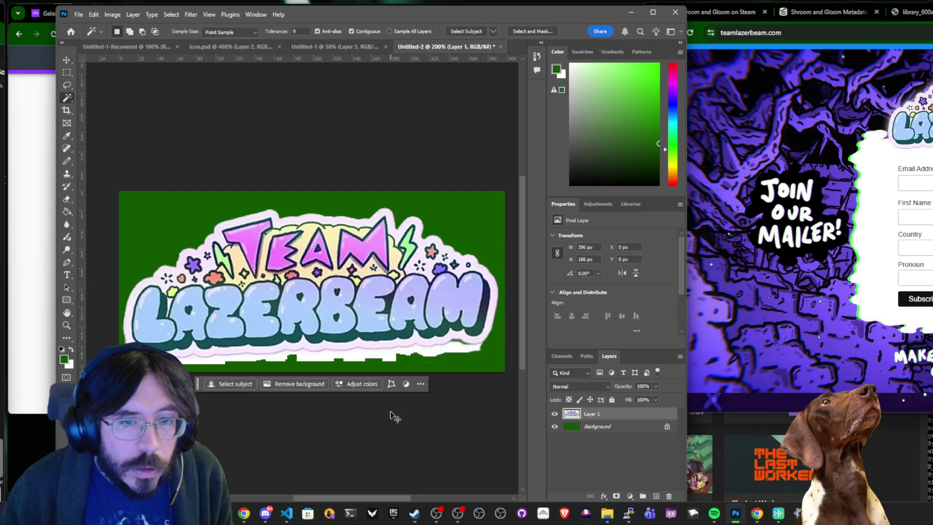
Fill the green strip under the logo with white.
click(377, 365)
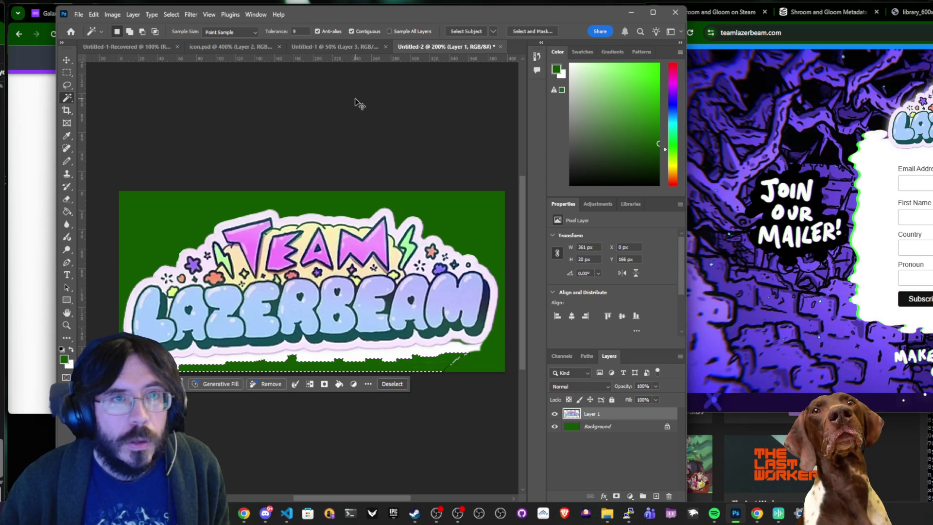
key(ctrl+BackSpace)
key(ctrl+d)
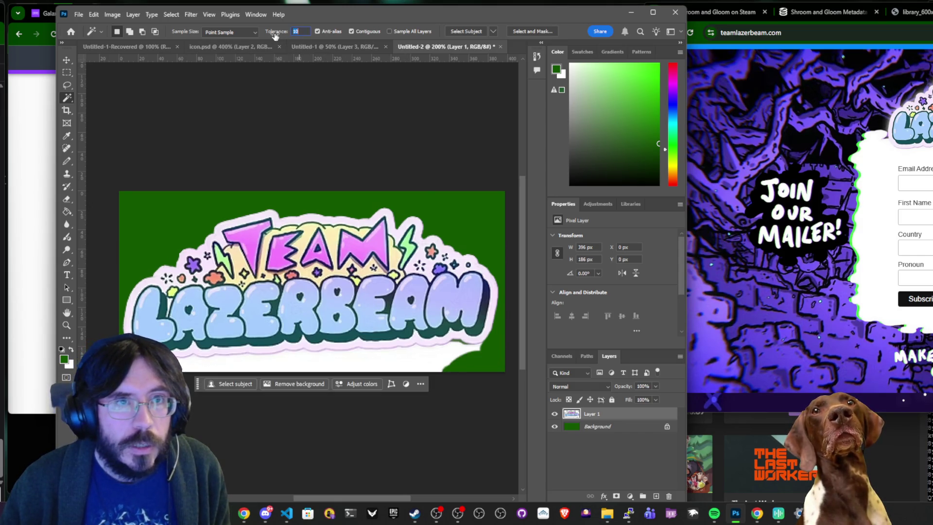
click(399, 363)
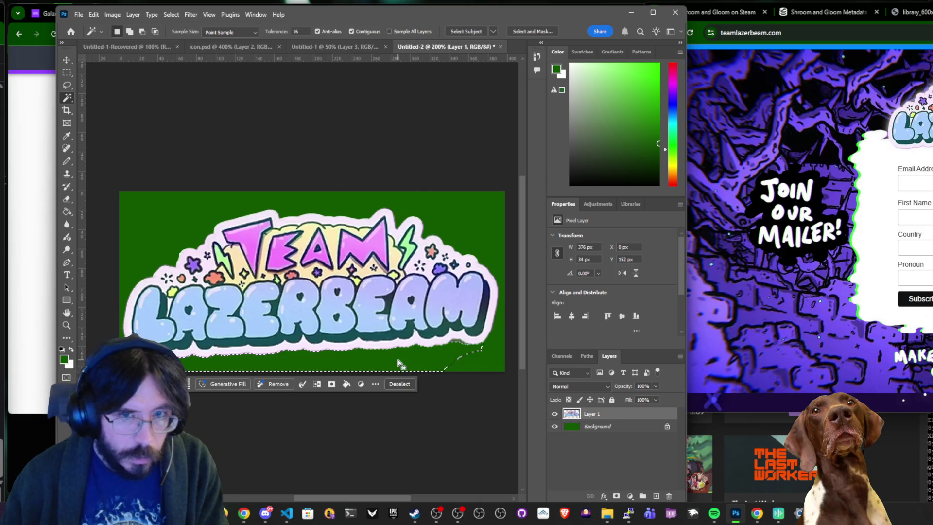
key(ctrl+d)
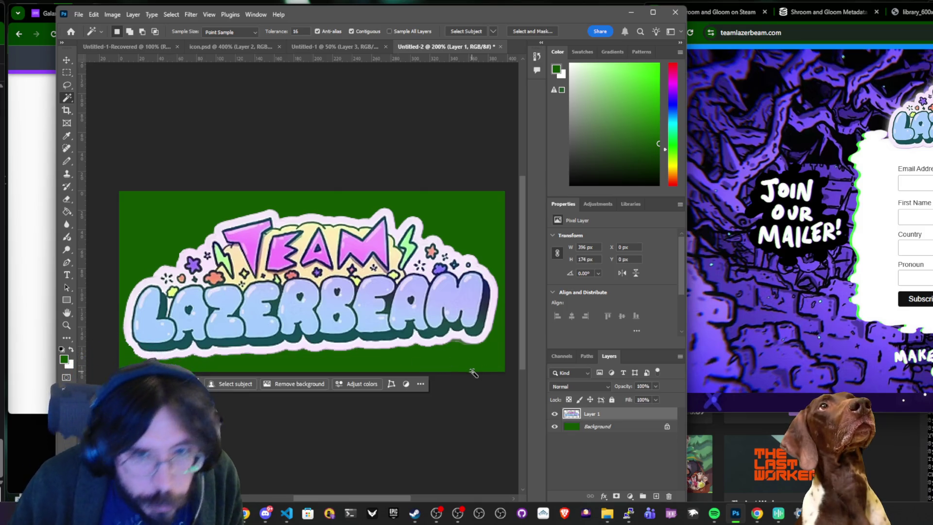
Pull the crop's top and bottom edges in tight to the logo.
key(c)
drag(317, 189, 318, 199)
drag(312, 368, 312, 363)
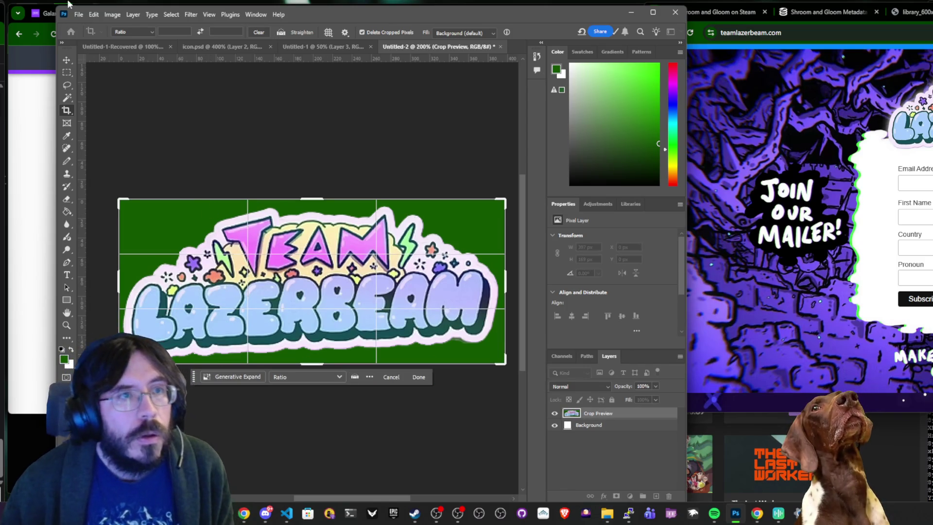
Apply the crop and hide the green Background layer, leaving the logo on transparency.
key(Return)
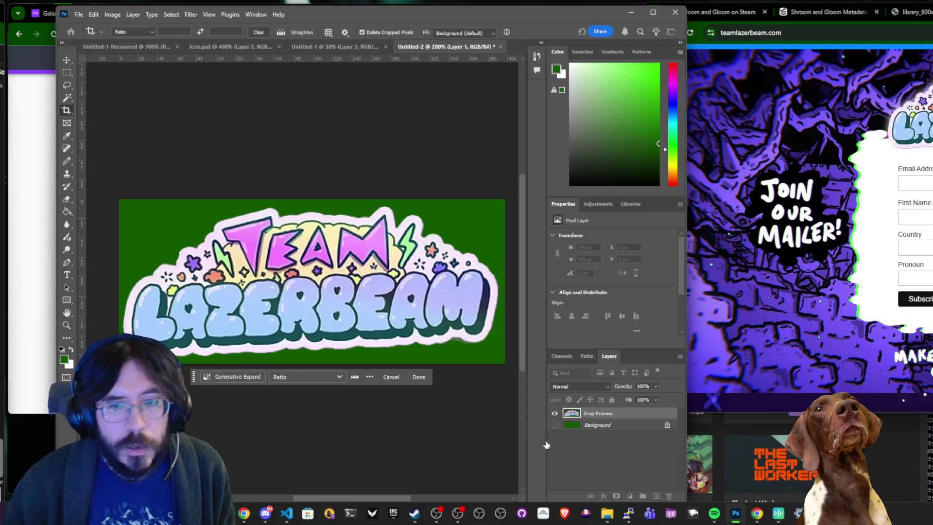
click(554, 426)
click(554, 426)
click(555, 425)
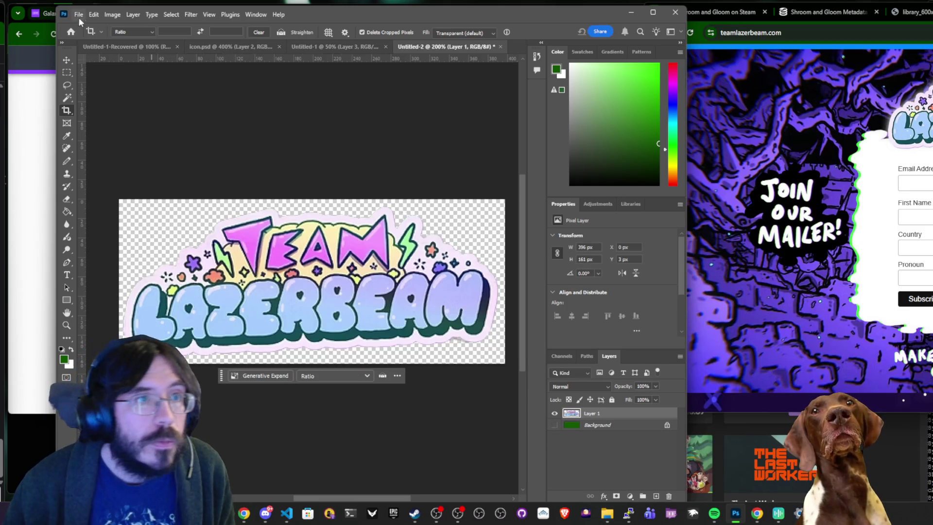
Quick Export the logo as a PNG into the Pictures/igdb folder.
click(78, 14)
mouse_move(146, 184)
click(220, 187)
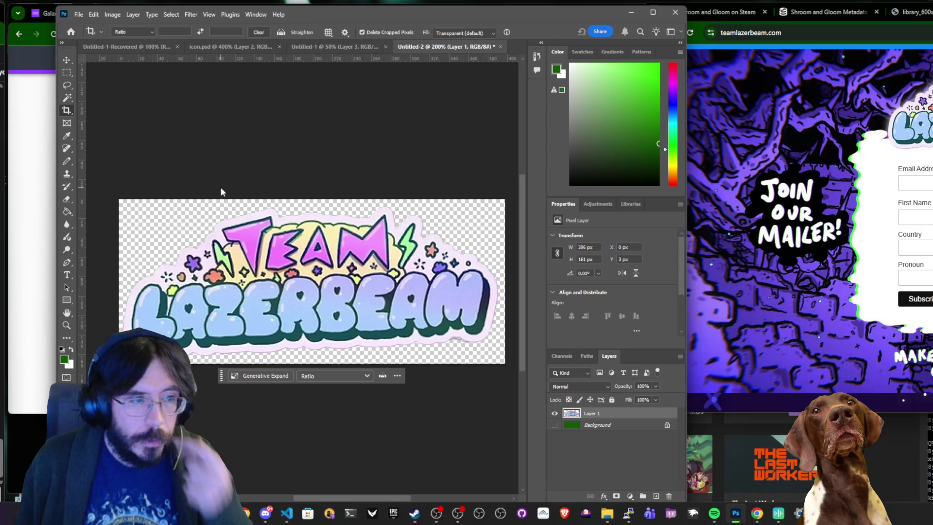
text(teamlazerbe)
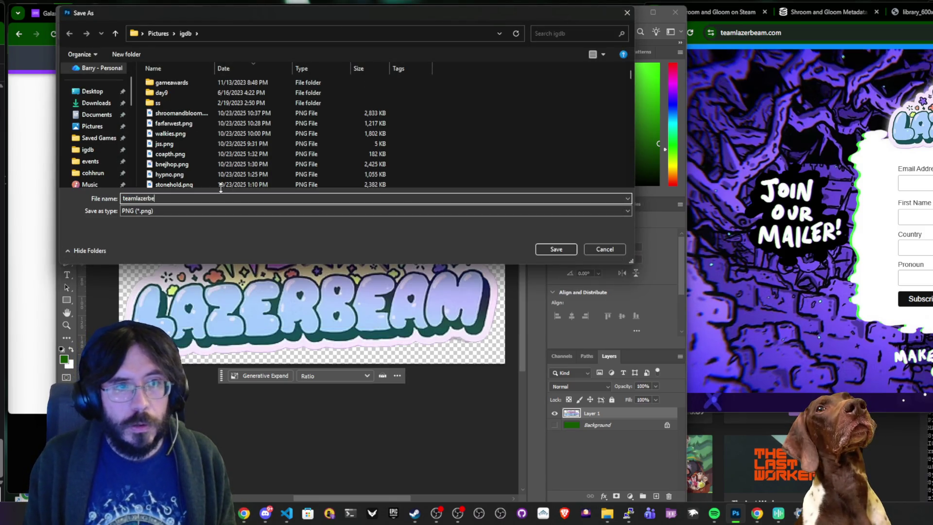
key(Escape)
click(719, 12)
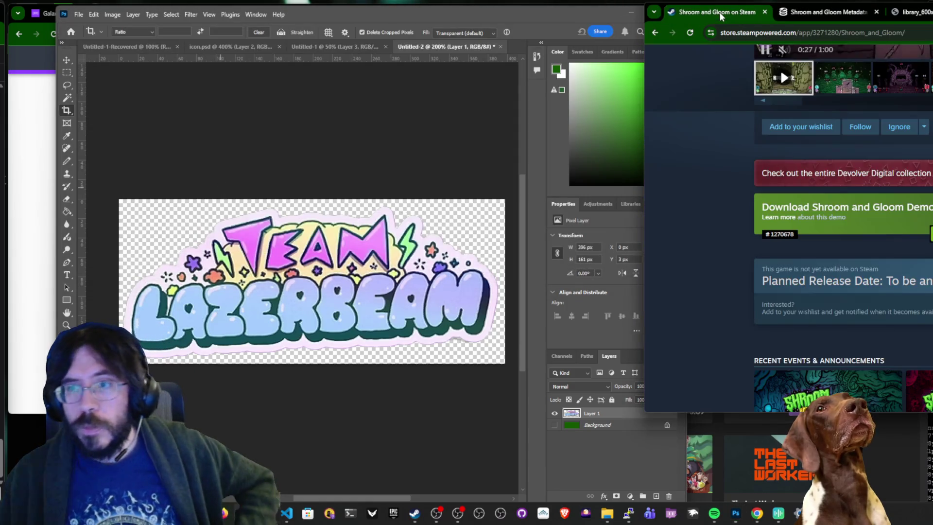
Scroll through the Shroom and Gloom Steam page, then bring up IGDB's Team Lazerbeam edit form.
scroll(722, 252, down, 3)
scroll(723, 252, down, 10)
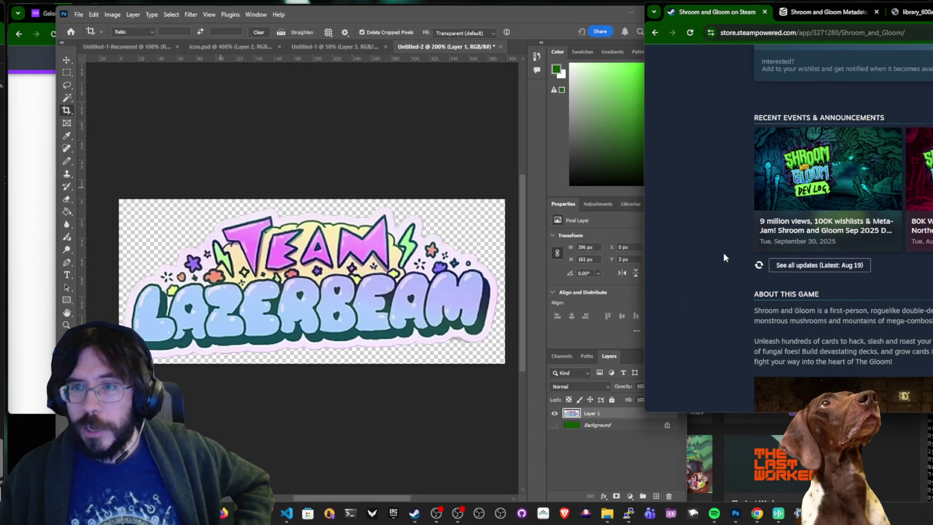
scroll(723, 252, down, 3)
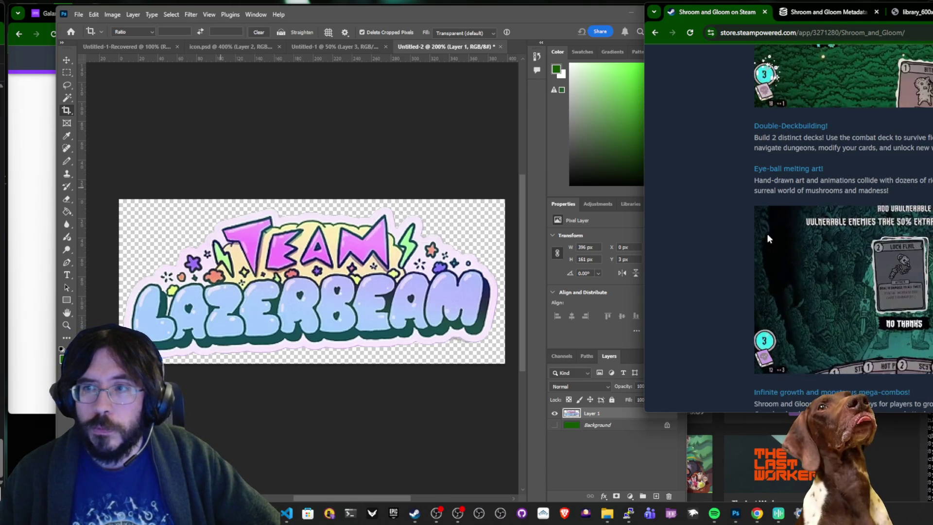
scroll(730, 199, down, 2)
scroll(730, 198, down, 1)
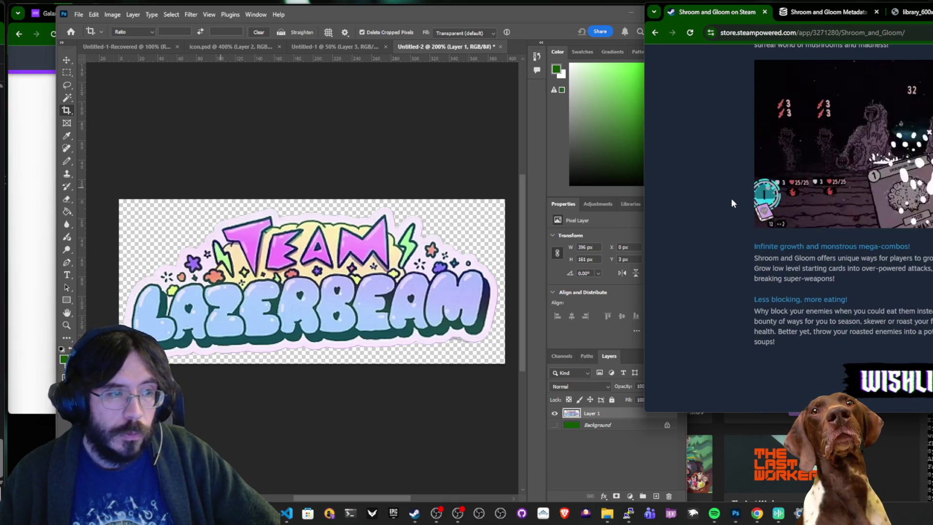
scroll(731, 198, down, 3)
scroll(731, 198, down, 3)
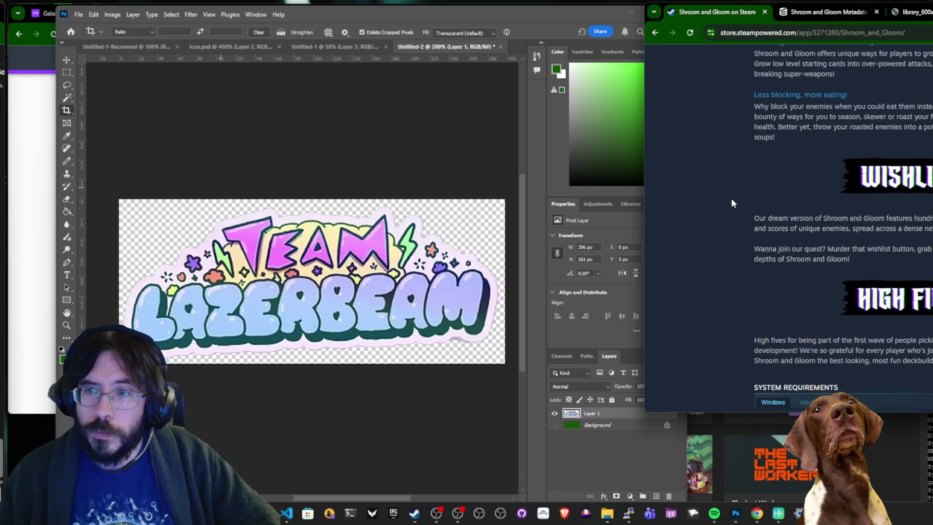
scroll(731, 198, up, 5)
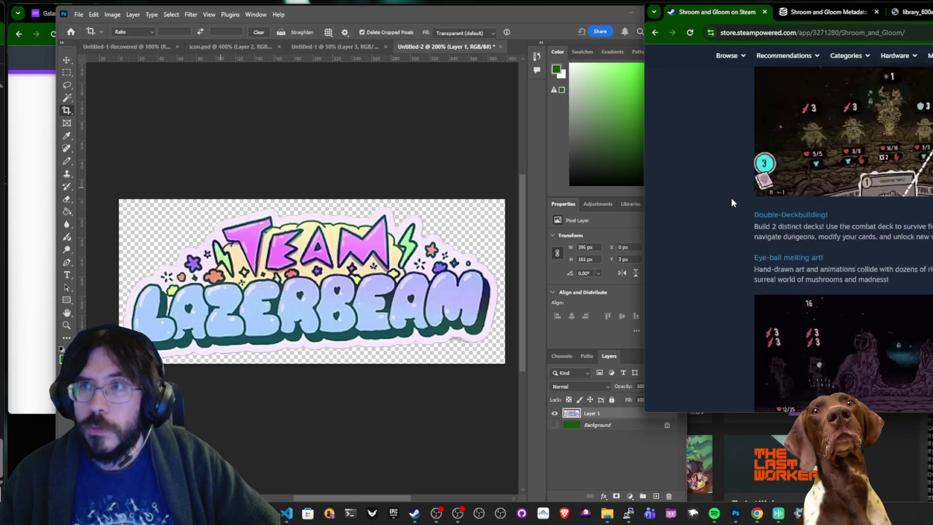
click(44, 108)
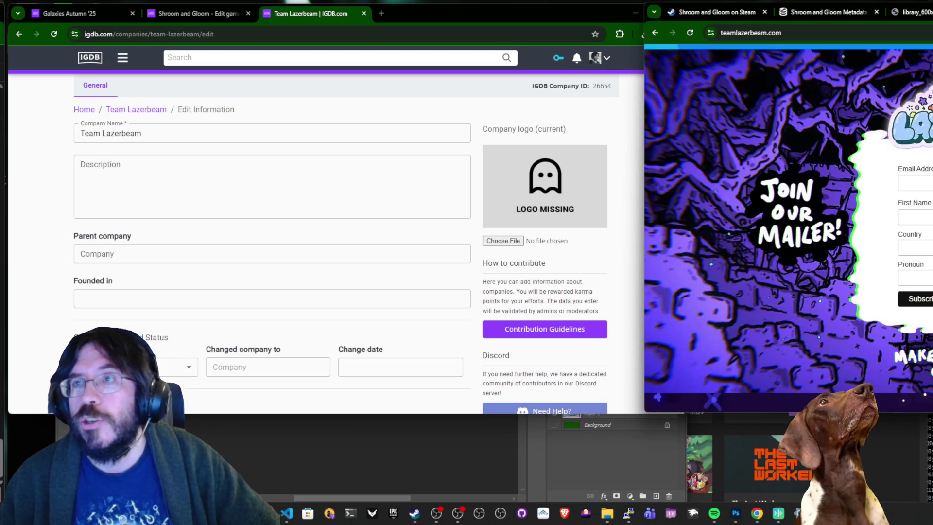
Upload teamlazerbeam.png as the Team Lazerbeam company logo.
key(ctrl+w)
scroll(788, 228, up, 10)
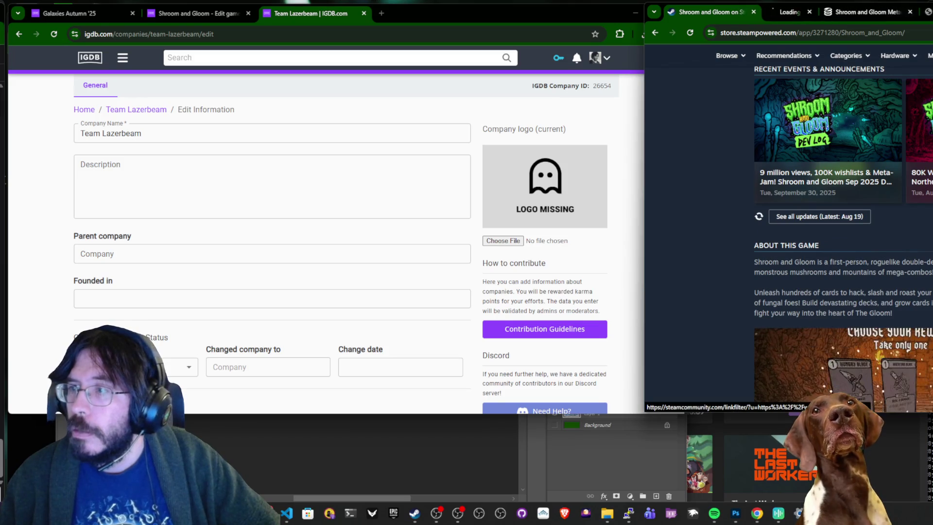
click(583, 219)
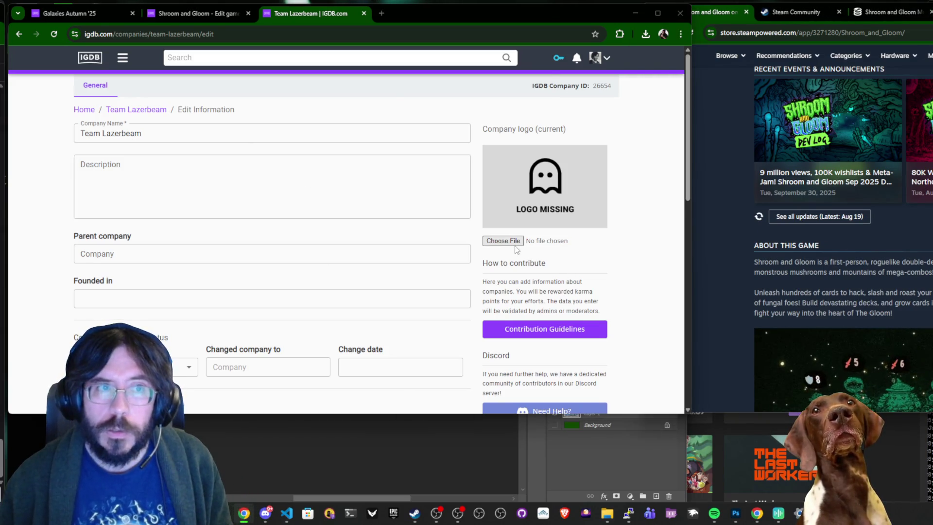
click(514, 245)
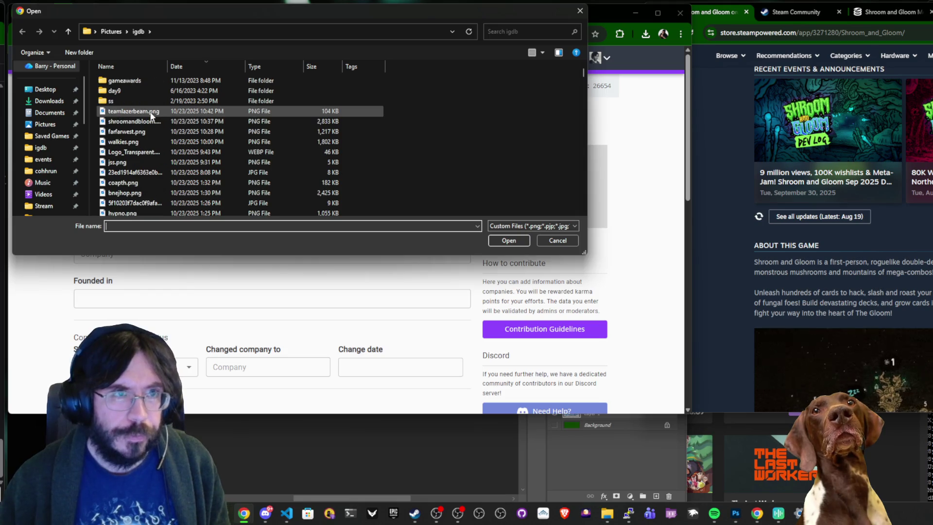
key(Escape)
Paste the site tagline 'THE SHAPE OF GAMES TO COME' as the description and submit the update.
click(869, 241)
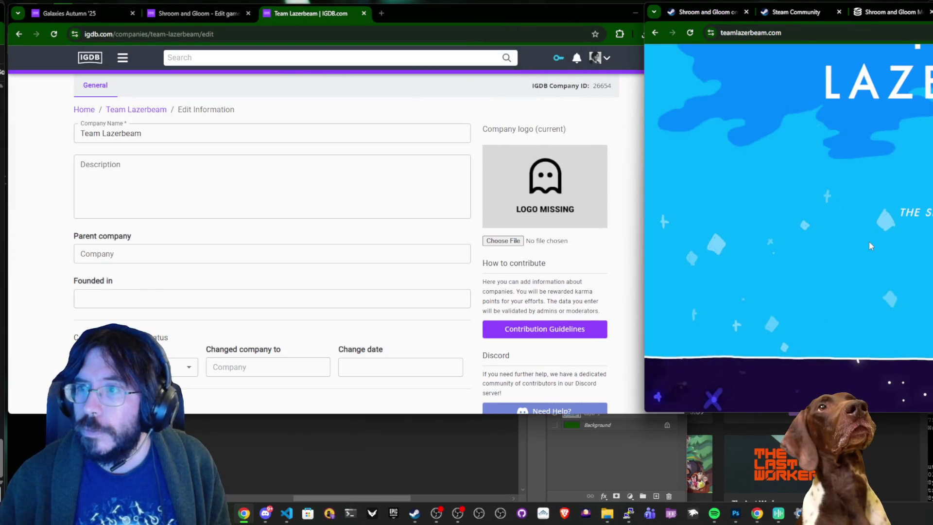
triple_click(904, 293)
drag(903, 295, 901, 295)
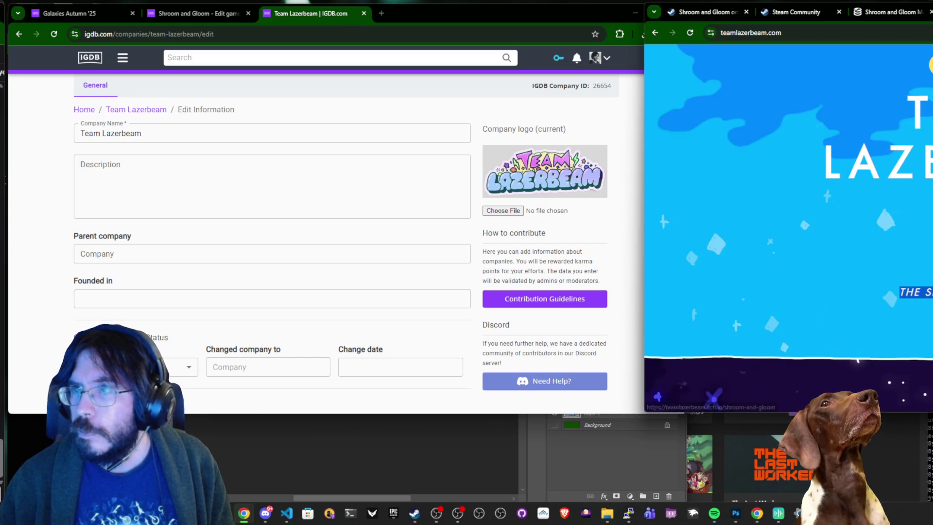
click(210, 175)
key(ctrl+v)
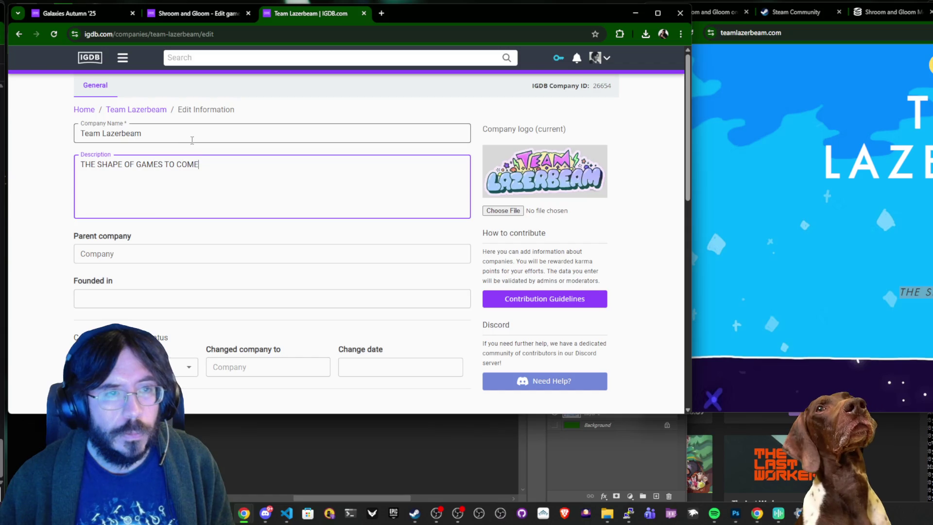
scroll(367, 330, down, 5)
click(437, 384)
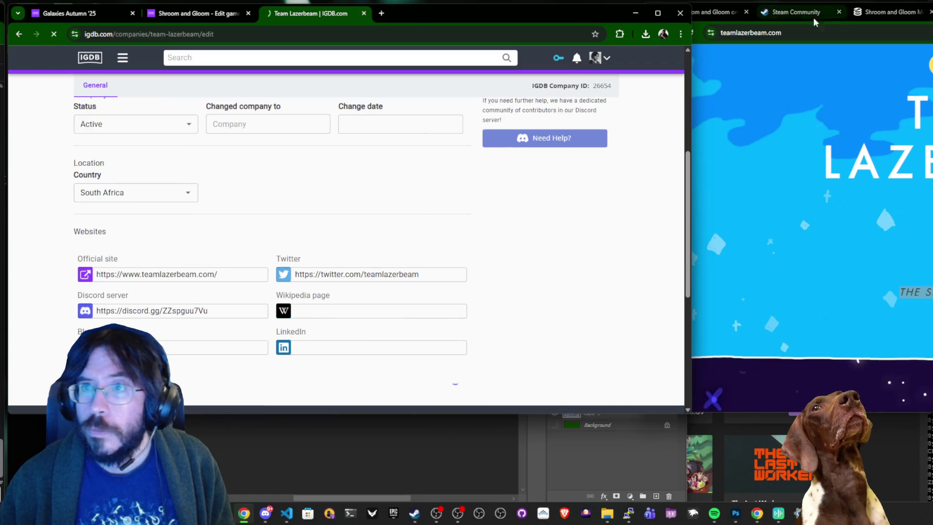
click(829, 20)
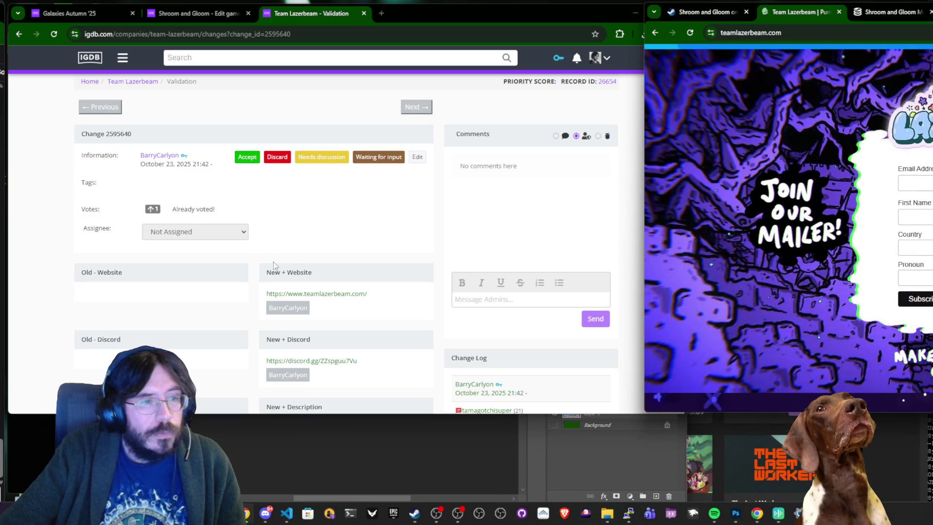
click(298, 236)
click(196, 13)
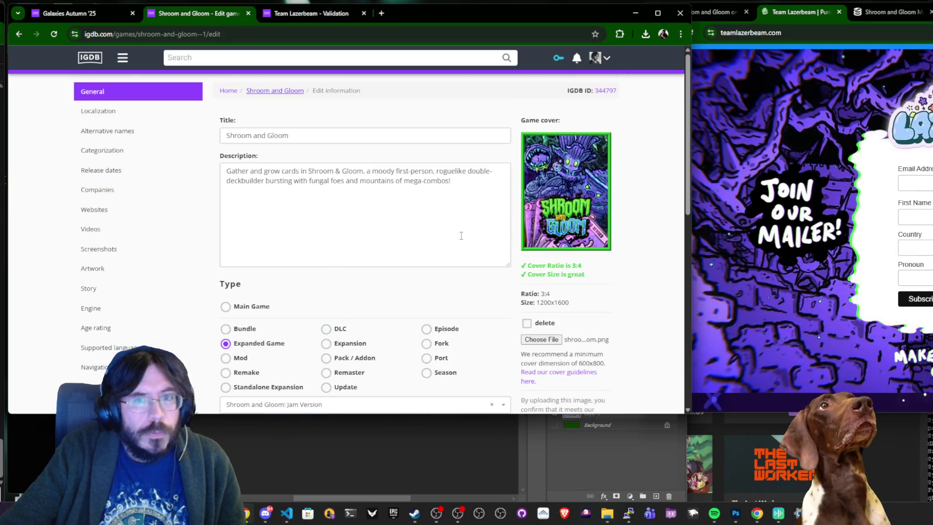
click(124, 189)
click(122, 210)
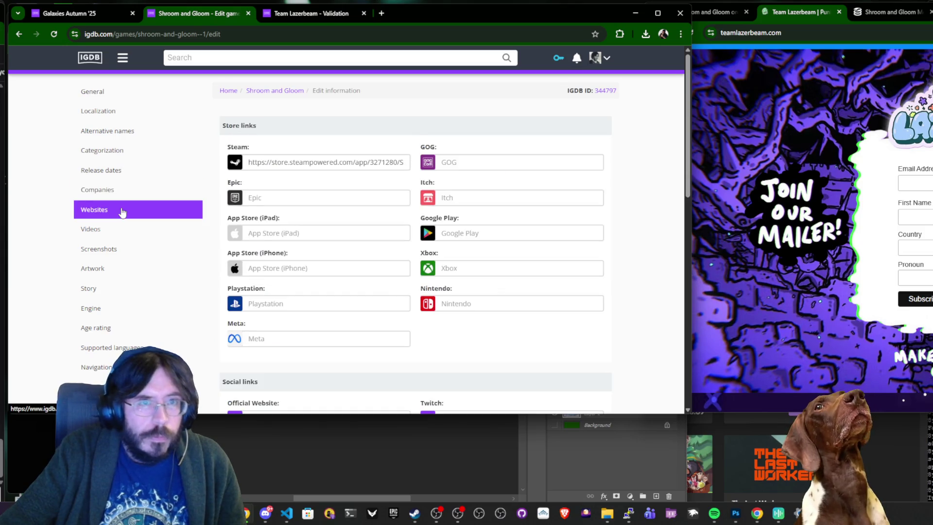
drag(401, 162, 593, 161)
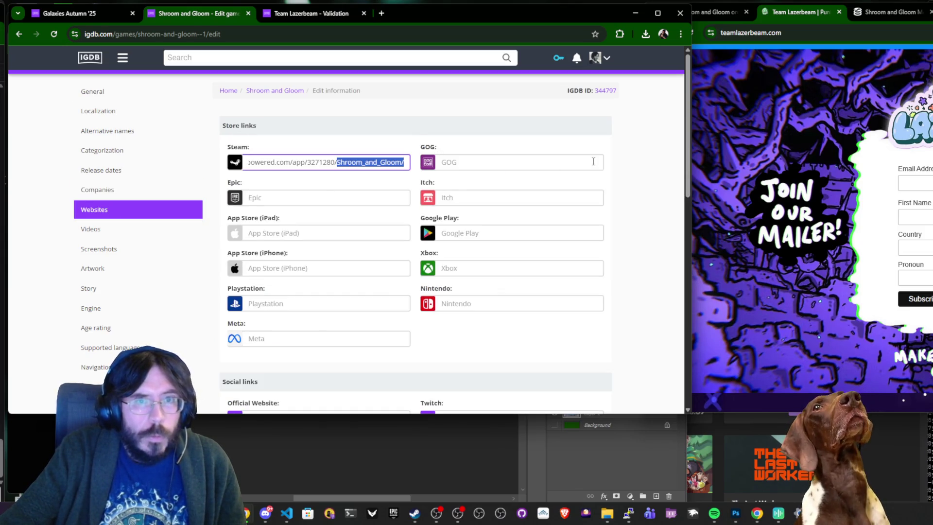
key(BackSpace)
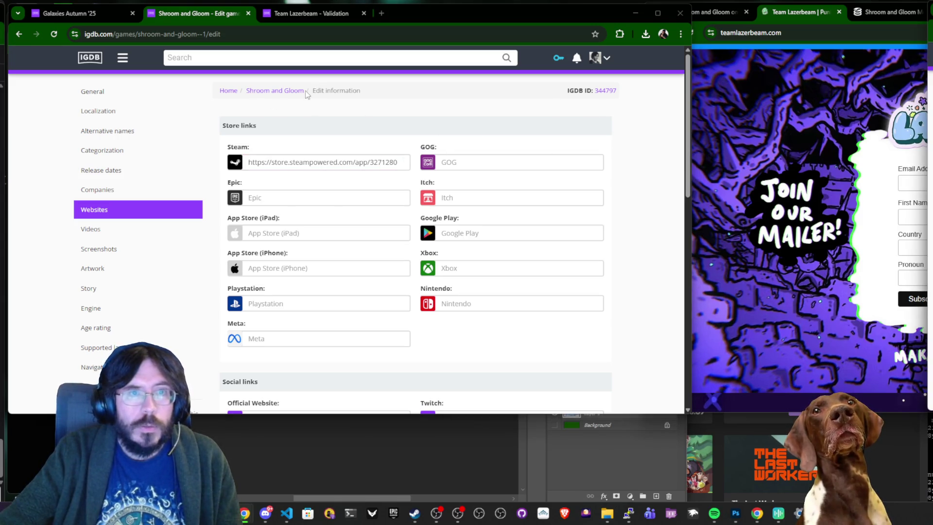
Move the teamlazerbeam.com window over the IGDB store-links form.
drag(305, 91, 247, 91)
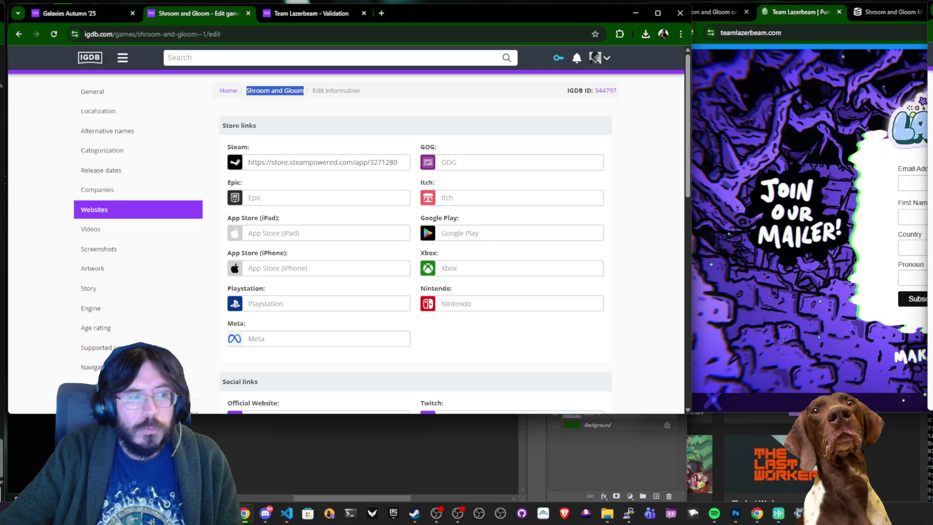
key(alt+Tab)
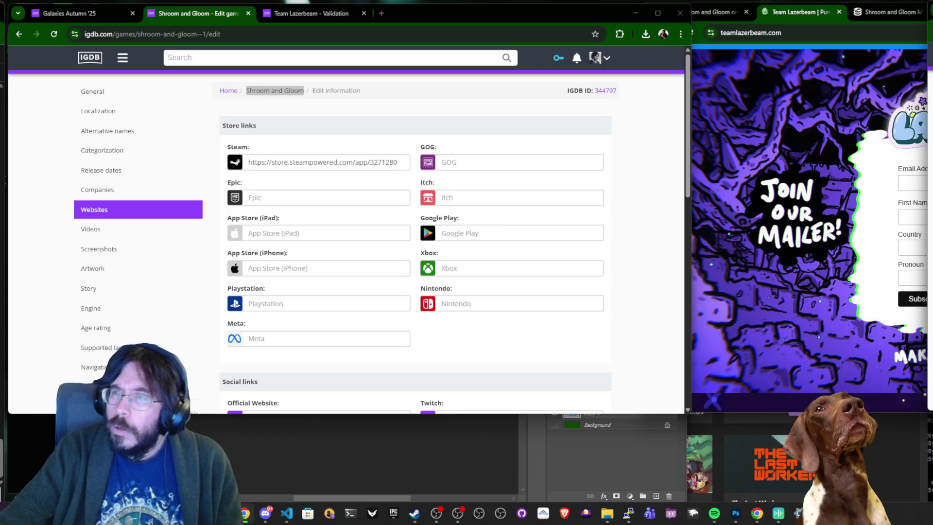
mouse_move(826, 11)
mouse_down()
mouse_move(760, 12)
mouse_move(739, 50)
mouse_move(729, 48)
mouse_up()
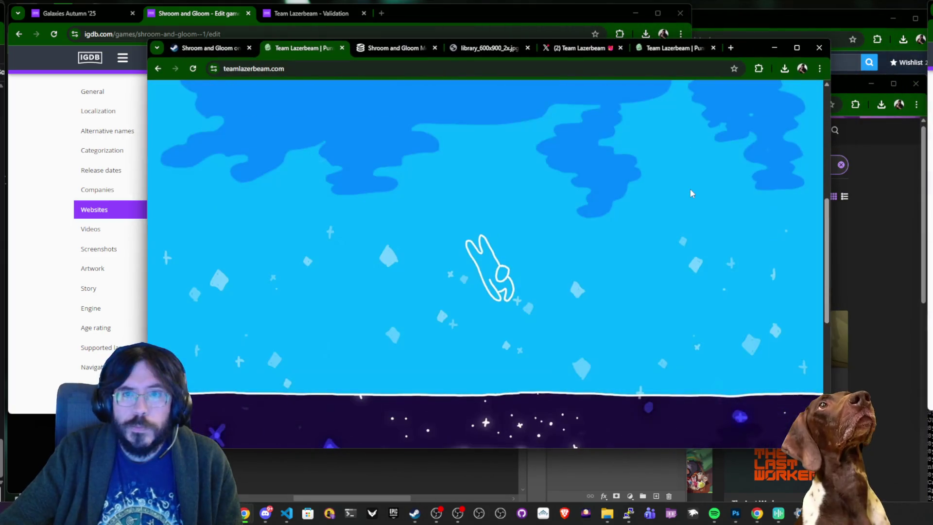
Copy the Shroom and Gloom itch.io link address from teamlazerbeam.com.
click(505, 102)
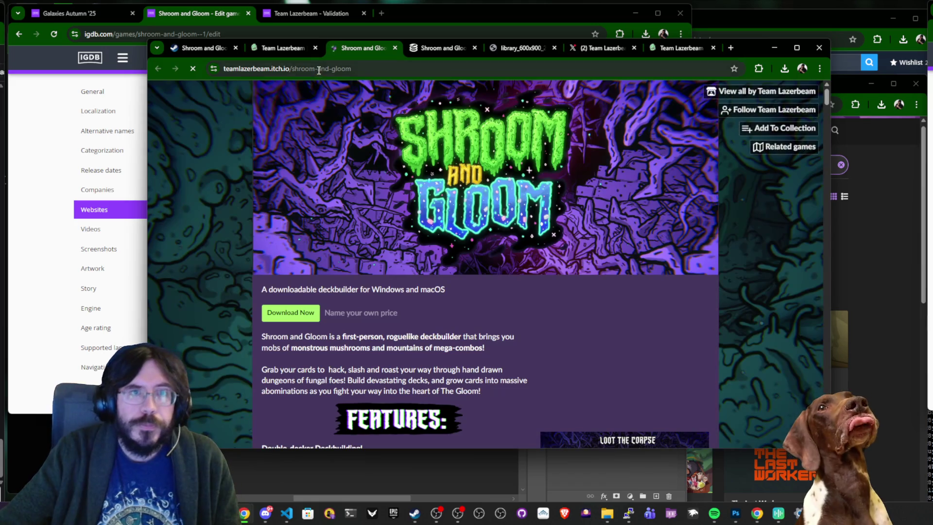
click(491, 69)
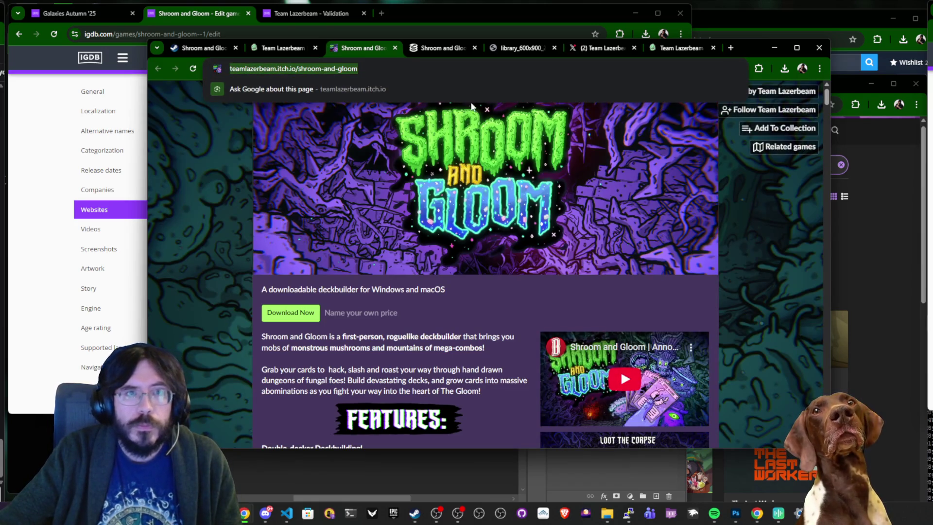
key(ctrl+c)
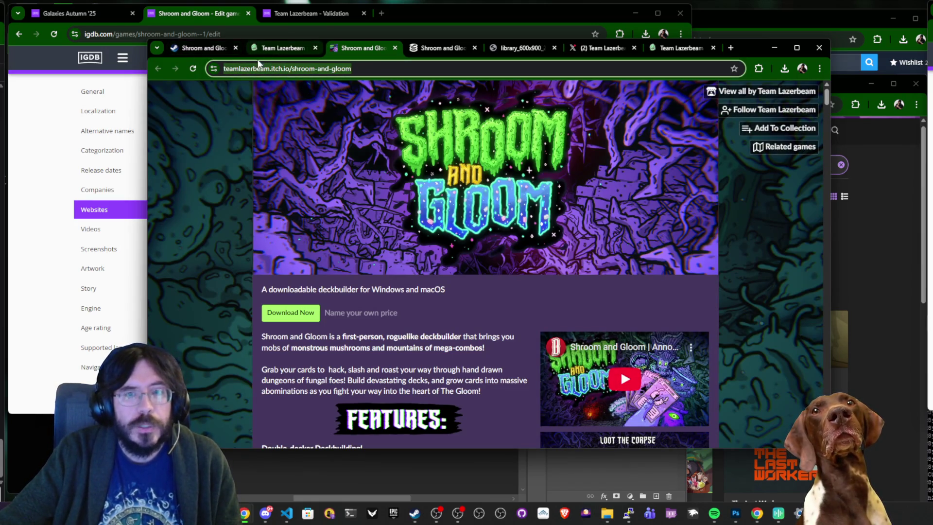
click(284, 48)
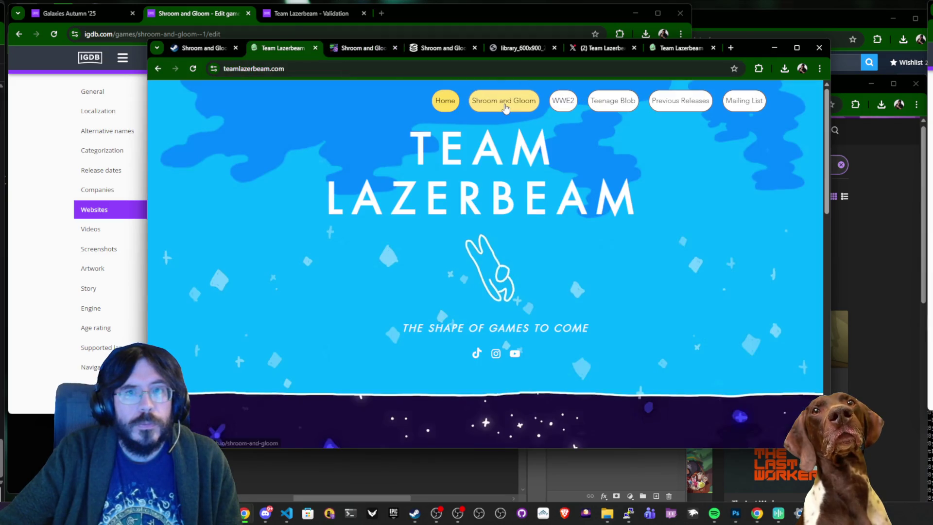
right_click(505, 102)
click(542, 179)
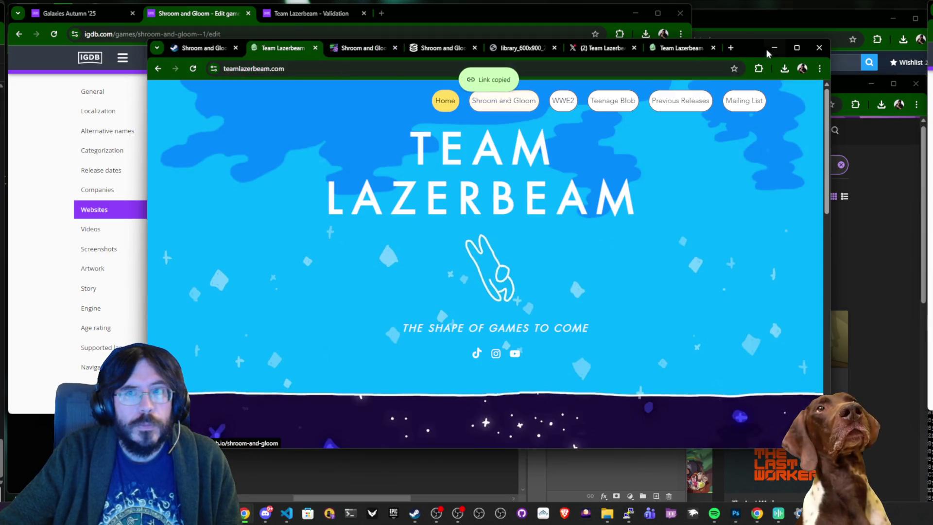
Fill the Itch store link field with the itch.io address and bring up the Team Lazerbeam validation page.
key(ctrl+Tab)
mouse_move(743, 51)
mouse_down()
mouse_move(817, 53)
mouse_move(932, 32)
mouse_up()
click(493, 198)
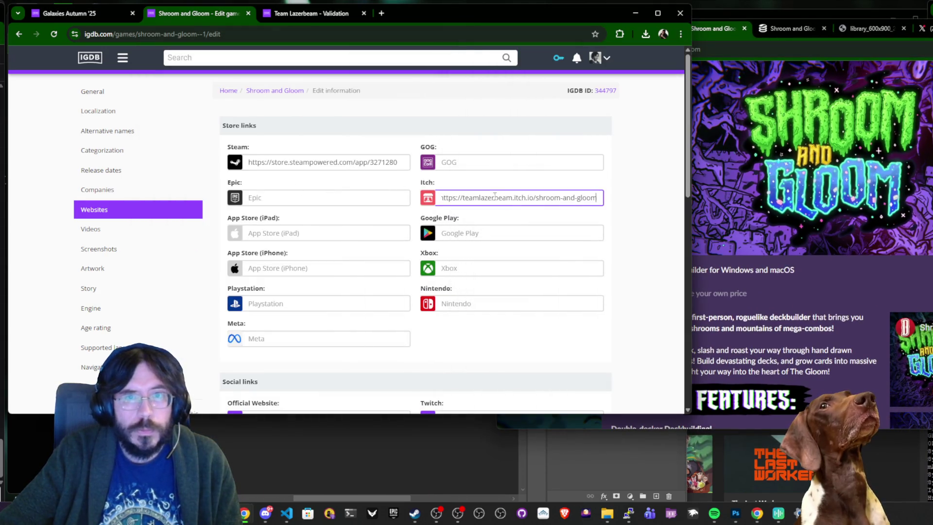
drag(825, 20, 688, 23)
scroll(706, 234, down, 10)
scroll(708, 238, down, 8)
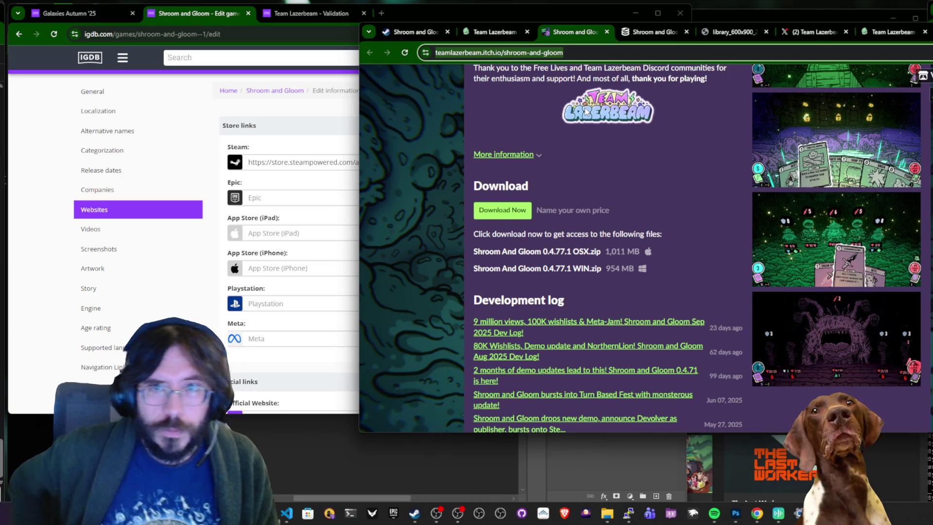
click(270, 150)
key(ctrl+Tab)
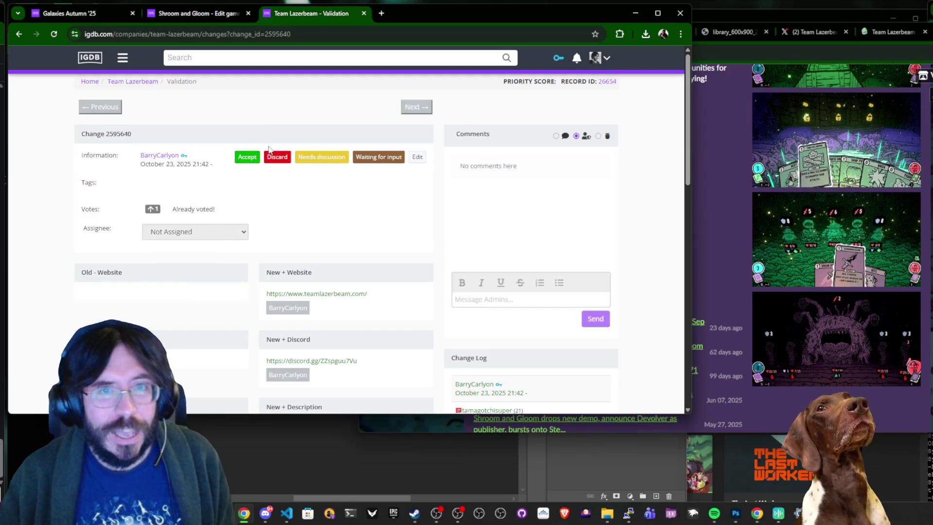
Save the Team Lazerbeam logo image from the itch.io page.
scroll(338, 268, down, 10)
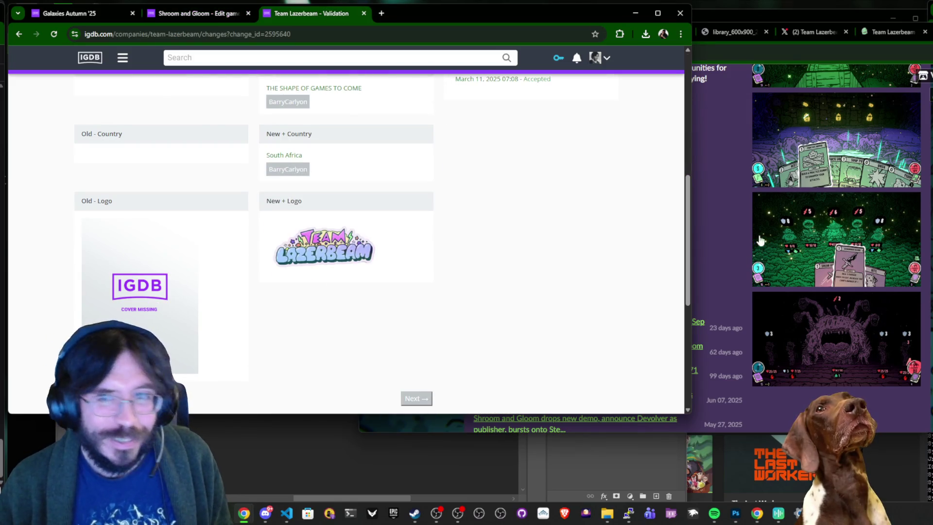
click(732, 205)
scroll(725, 206, up, 1)
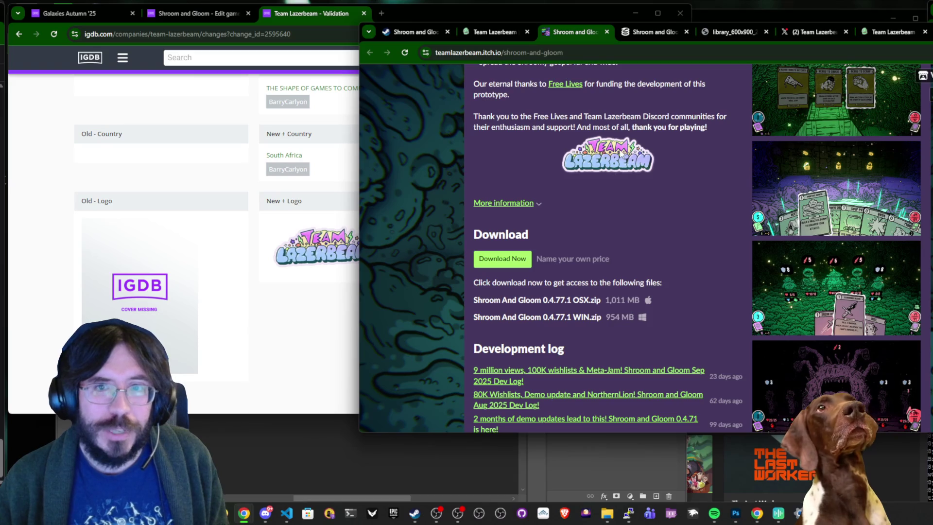
click(646, 177)
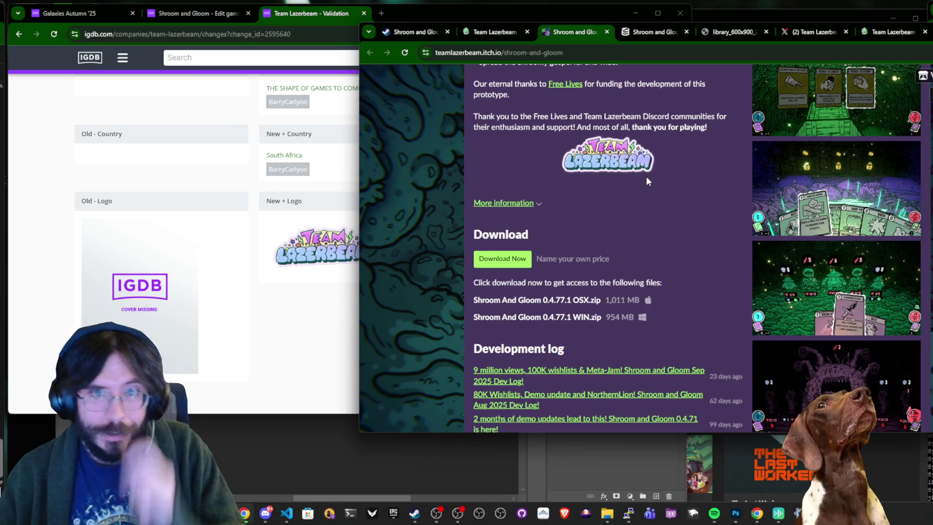
click(860, 260)
click(301, 333)
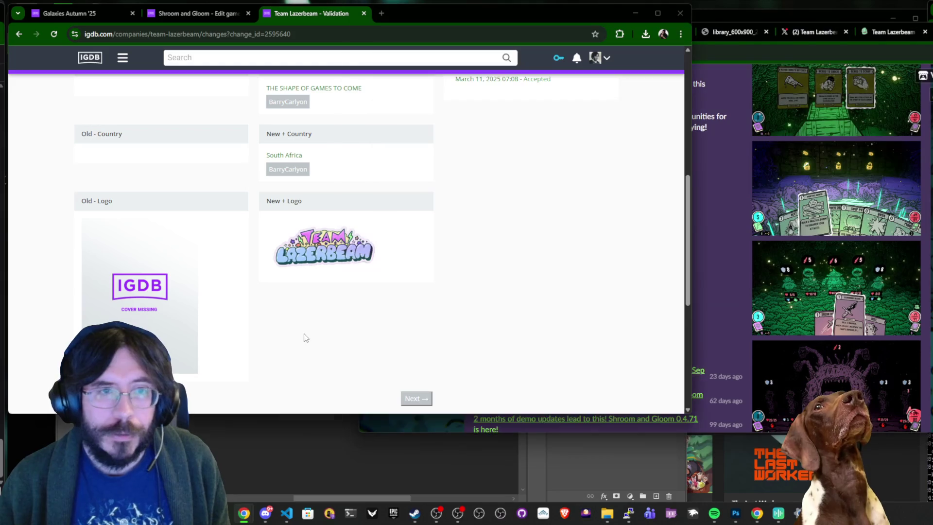
Attach the saved logo file to the Team Lazerbeam company edit form.
scroll(362, 295, up, 10)
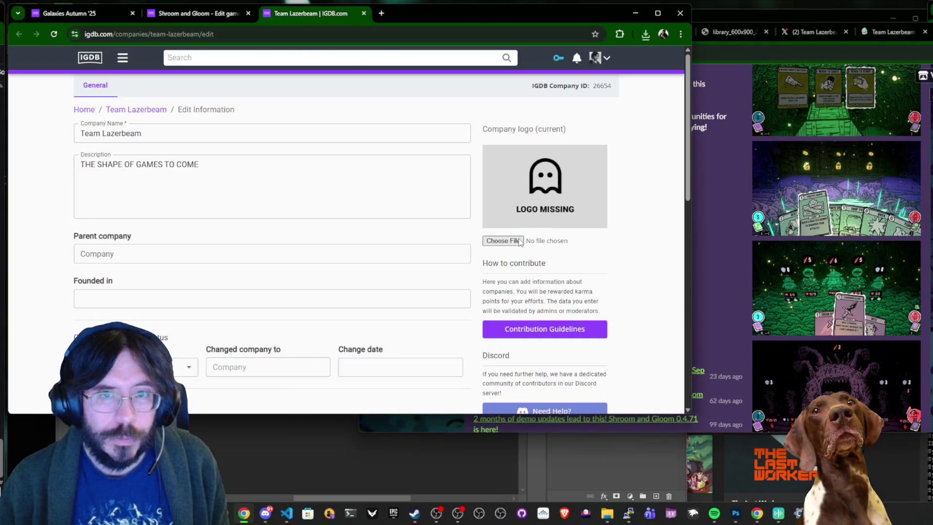
click(502, 241)
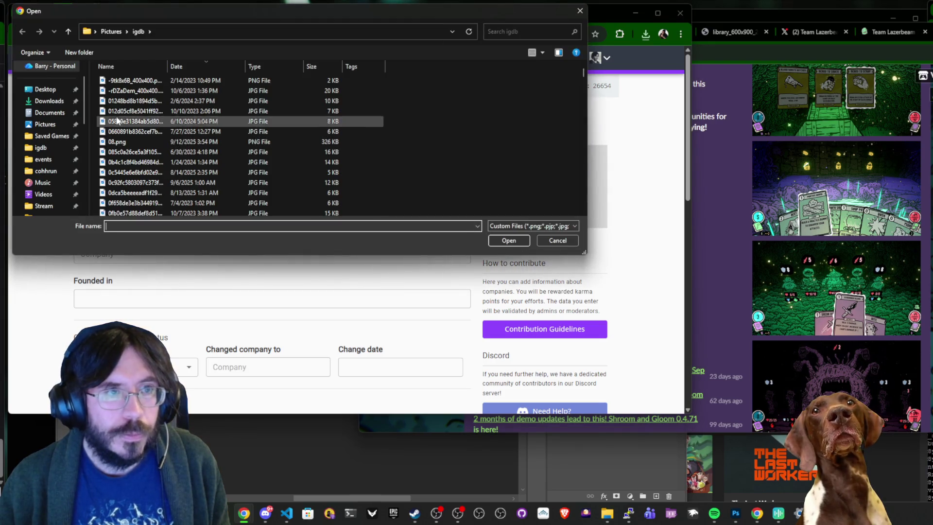
double_click(129, 111)
key(alt+Tab)
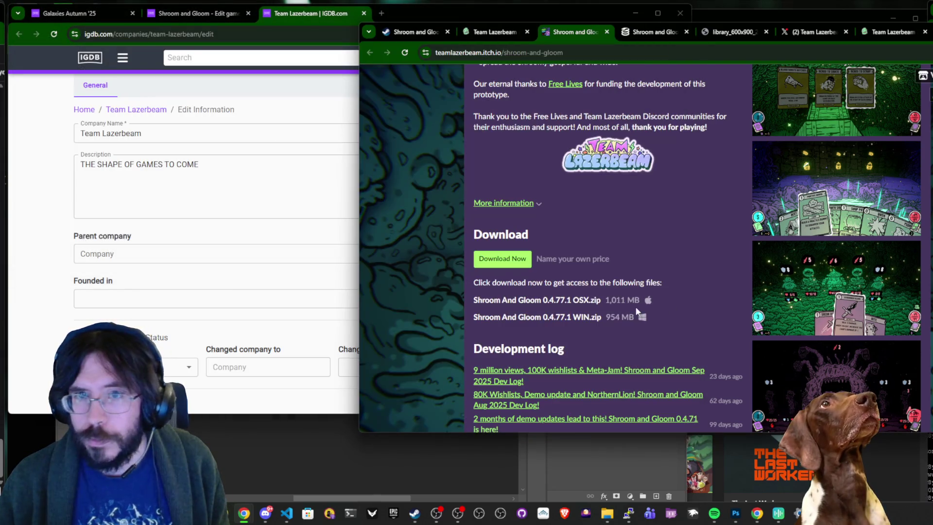
scroll(646, 309, up, 8)
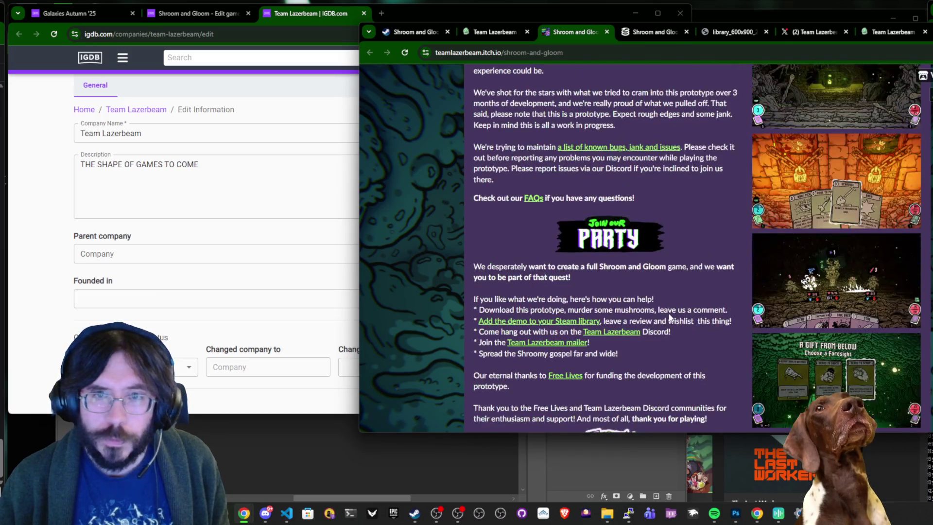
scroll(632, 262, down, 9)
scroll(631, 248, up, 13)
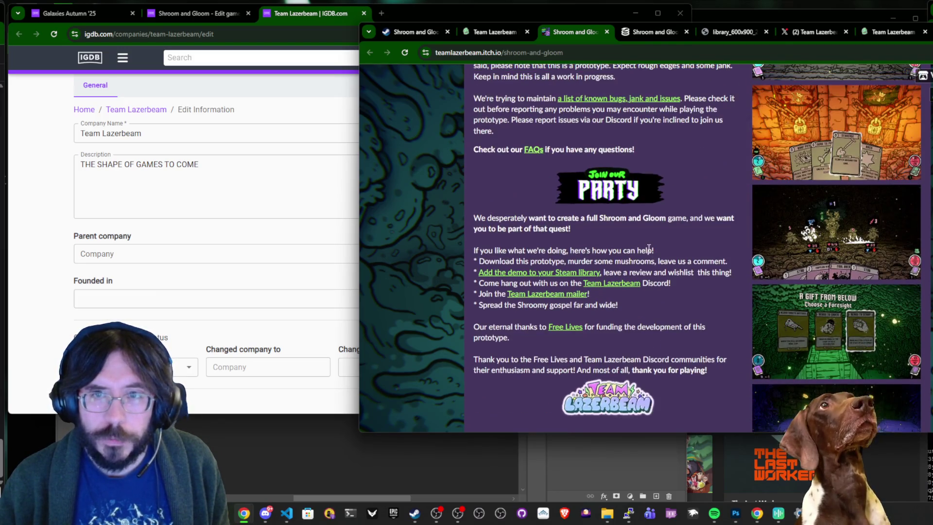
scroll(648, 250, up, 10)
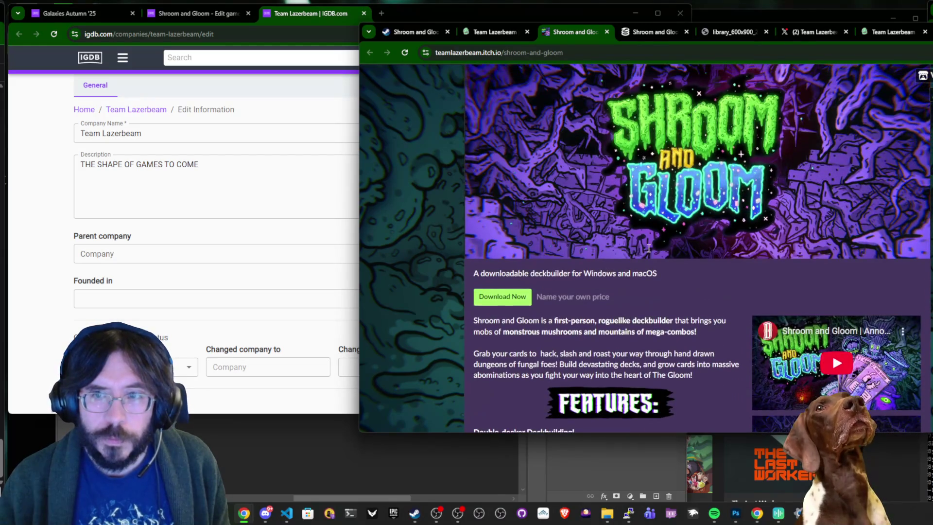
Submit the Team Lazerbeam company logo update.
click(229, 182)
scroll(229, 182, down, 10)
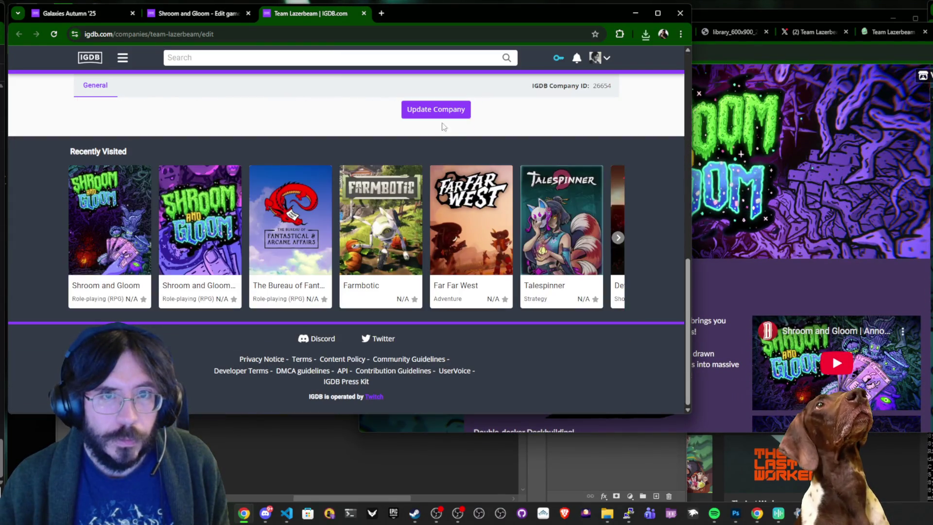
click(446, 112)
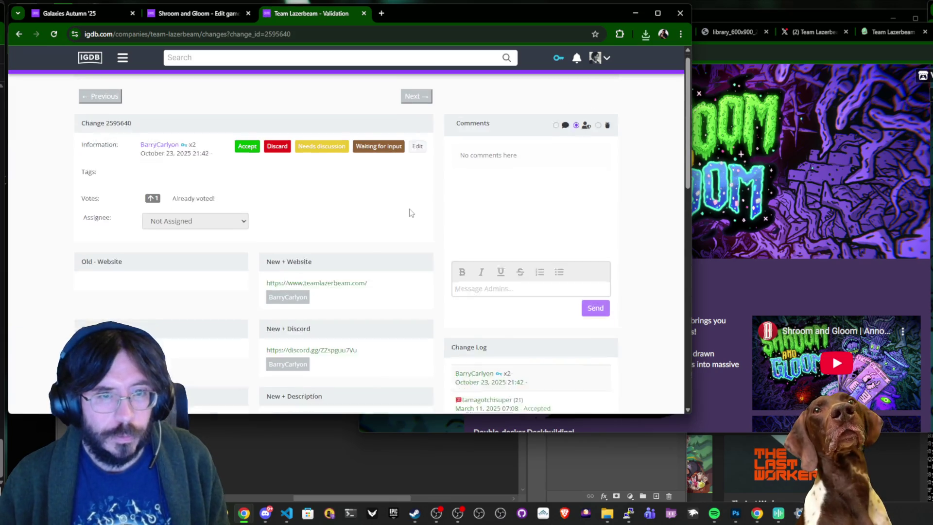
scroll(410, 213, down, 8)
scroll(408, 214, up, 3)
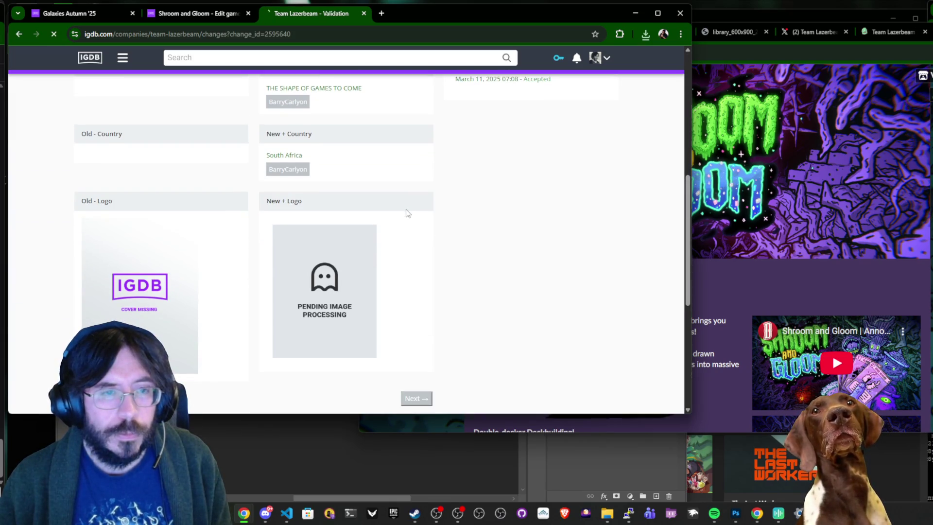
Return to Shroom and Gloom's Websites section with the SteamDB page placed alongside.
key(ctrl+shift+Tab)
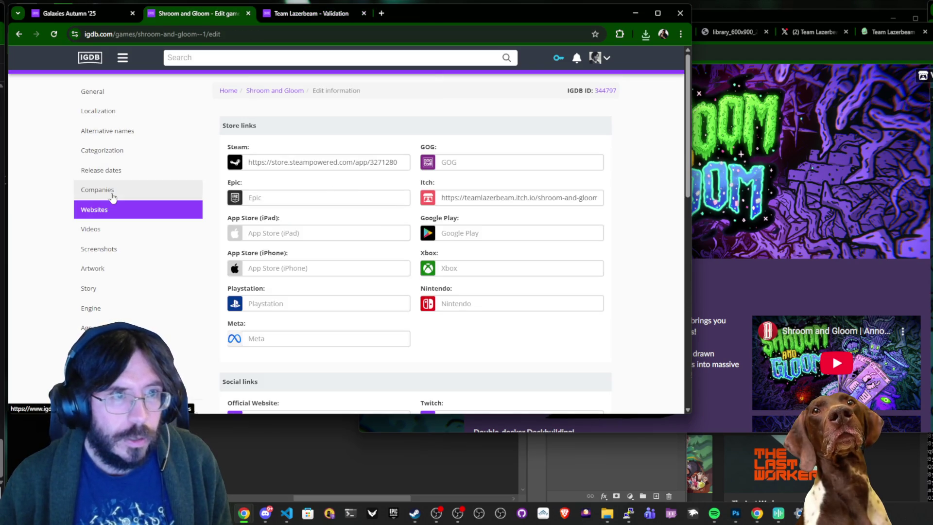
click(107, 153)
click(103, 168)
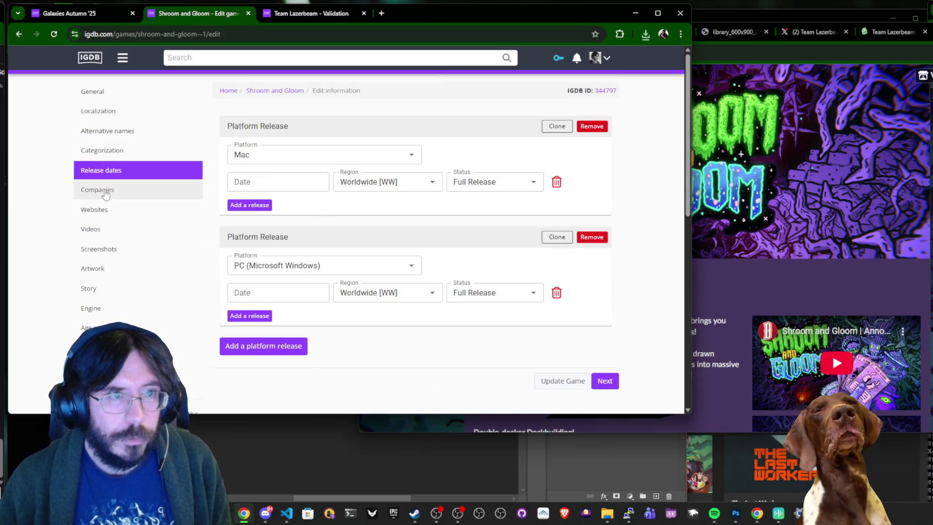
click(102, 190)
click(108, 209)
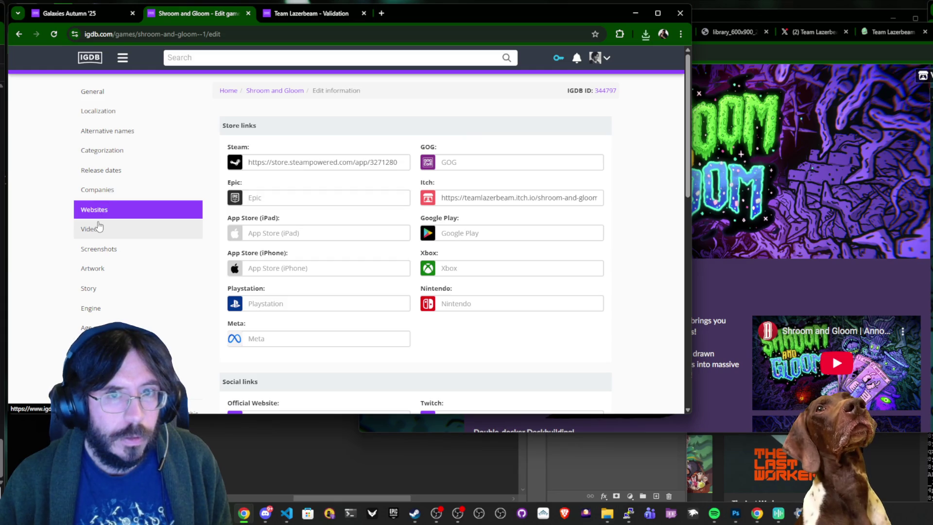
scroll(364, 224, down, 5)
click(769, 157)
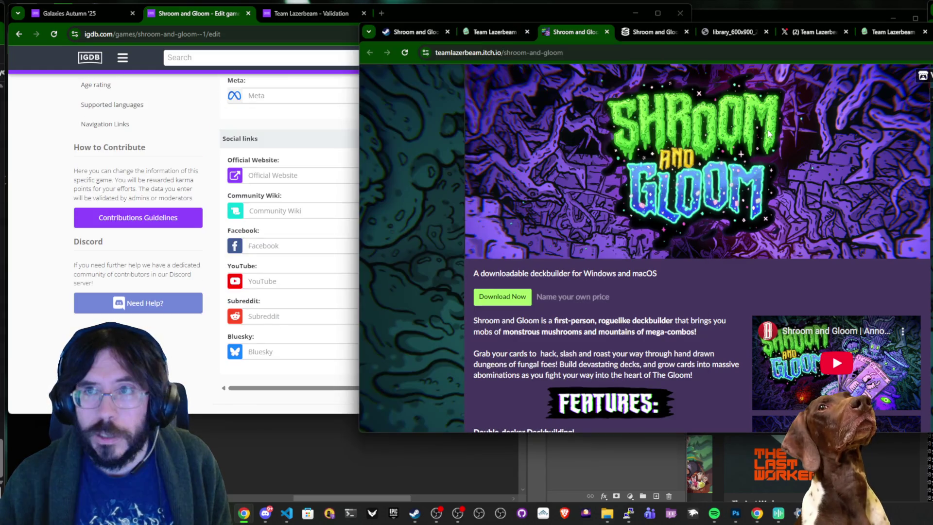
mouse_move(654, 42)
mouse_down()
mouse_move(666, 18)
mouse_move(907, 19)
mouse_up()
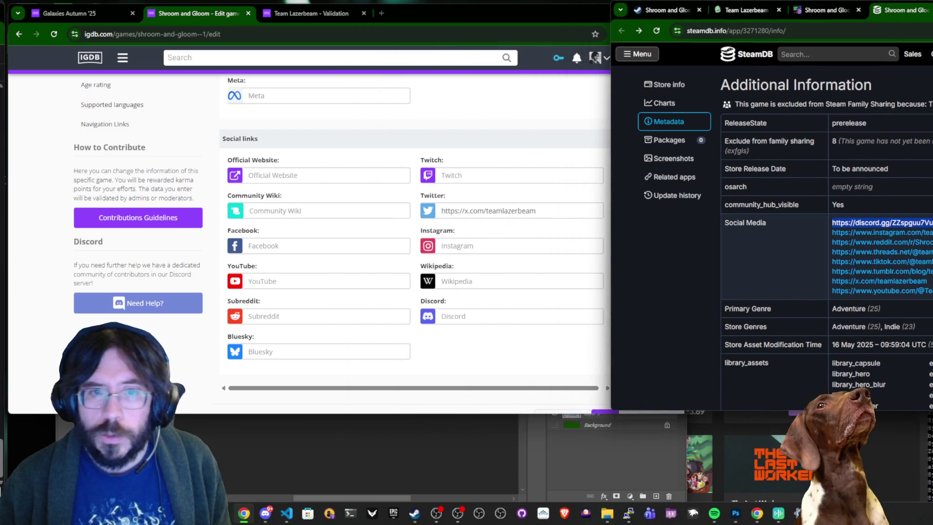
Copy the Discord and Instagram links from SteamDB into the game's social fields.
drag(834, 223, 930, 223)
key(ctrl+c)
click(515, 316)
key(ctrl+v)
click(845, 235)
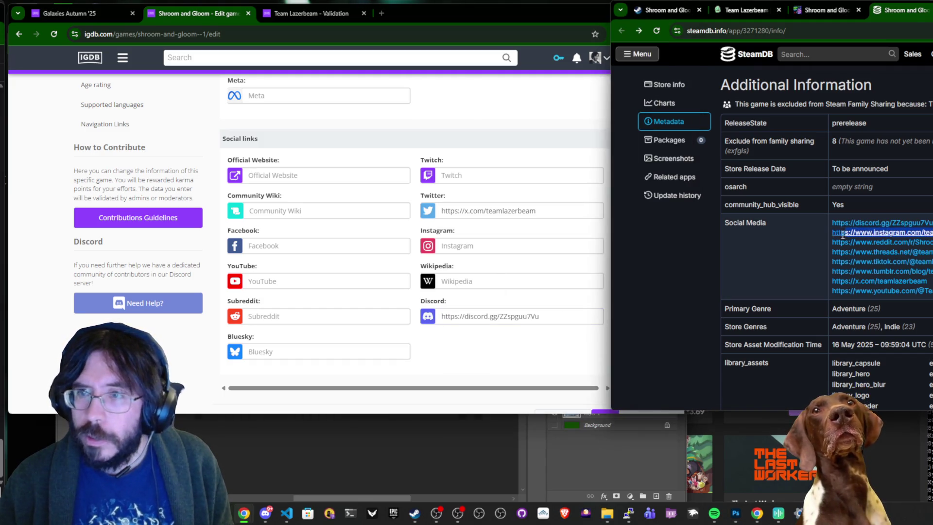
key(ctrl+c)
click(514, 245)
key(ctrl+v)
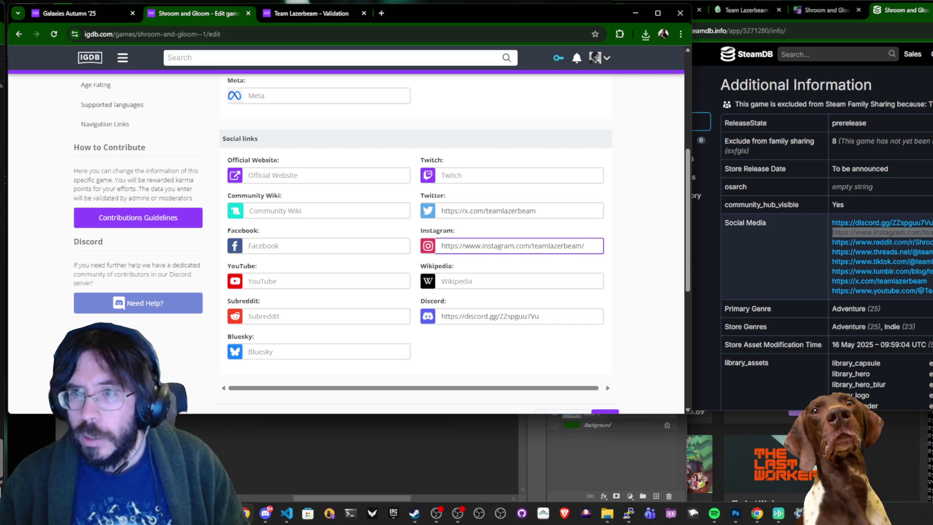
Paste SteamDB's Reddit link as the Subreddit and its YouTube channel link into YouTube.
drag(931, 242, 832, 242)
key(ctrl+c)
click(245, 321)
key(ctrl+v)
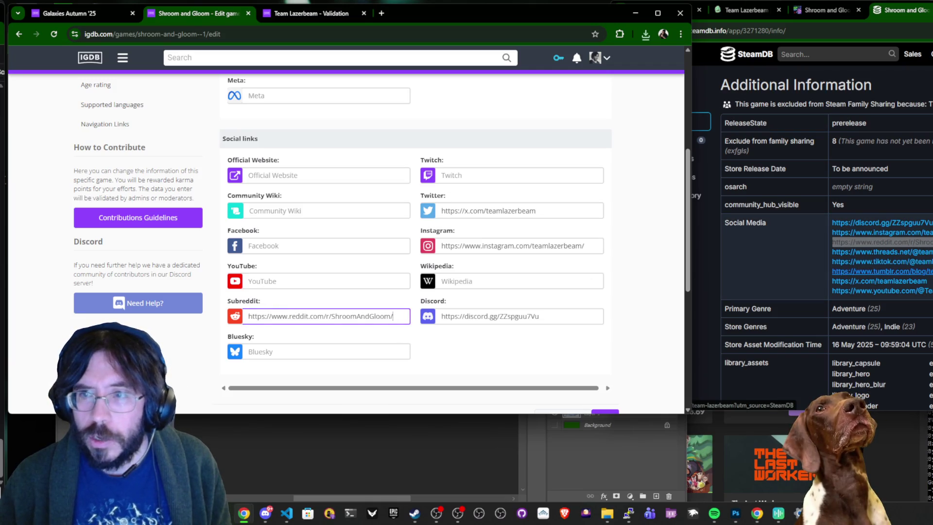
mouse_move(929, 284)
mouse_down()
mouse_move(824, 275)
mouse_move(829, 281)
mouse_up()
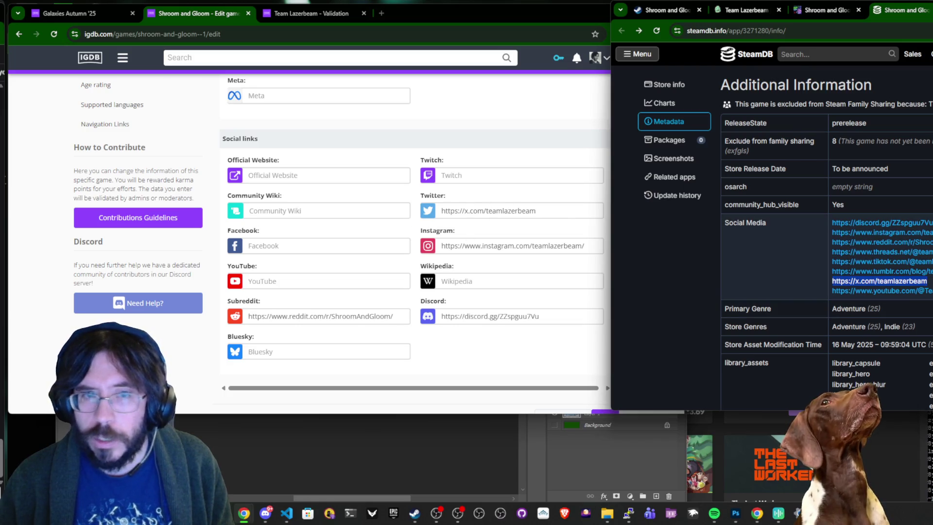
key(ctrl+c)
click(321, 281)
key(ctrl+v)
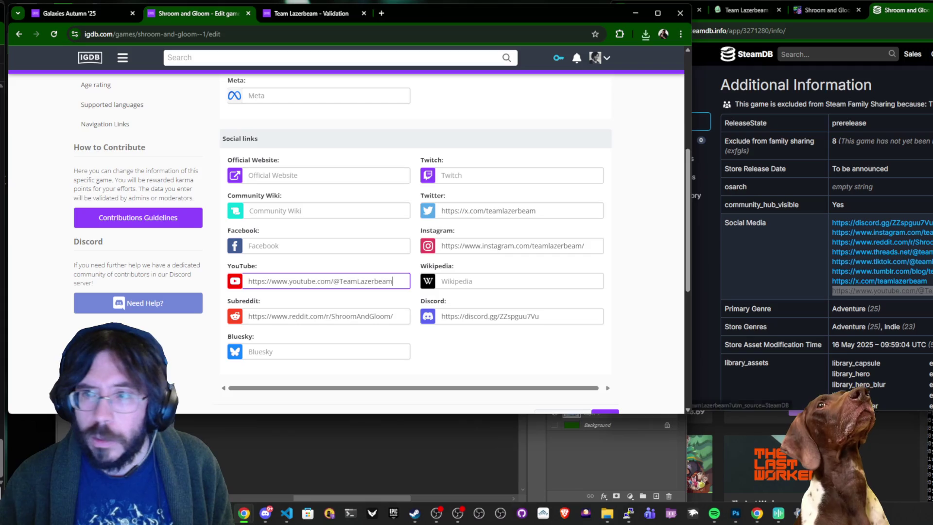
key(alt+Tab)
scroll(128, 169, up, 5)
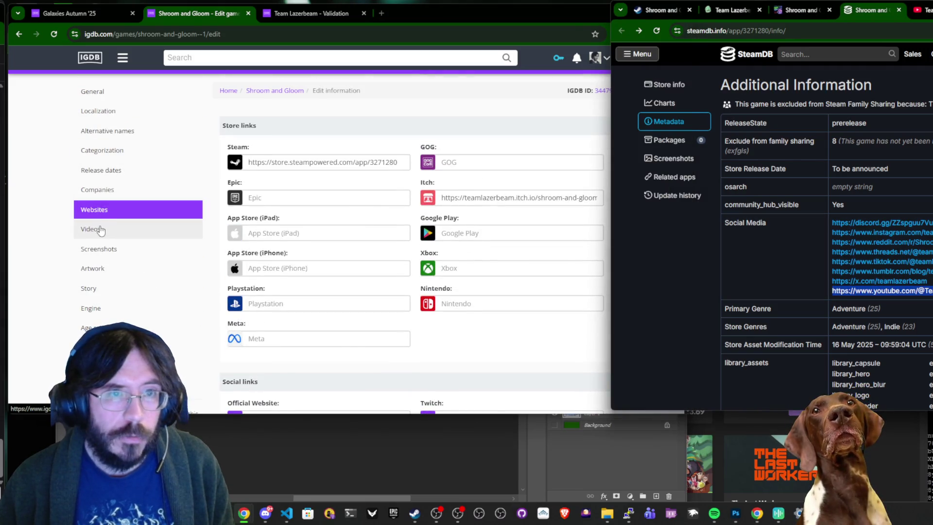
Compare IGDB's Videos section with the uploads on the team's YouTube channel.
click(101, 230)
scroll(415, 243, down, 3)
scroll(415, 243, up, 3)
click(925, 10)
scroll(821, 168, down, 4)
scroll(809, 162, up, 2)
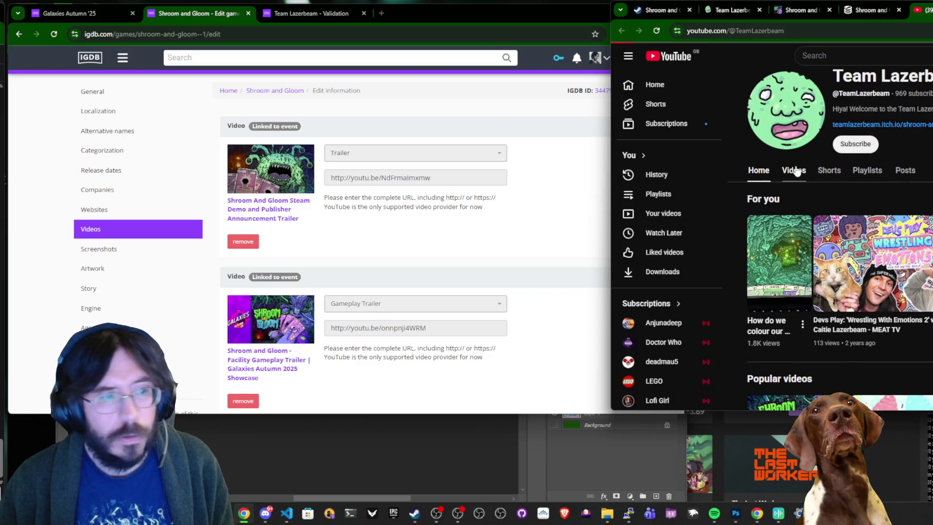
click(793, 170)
scroll(797, 170, down, 1)
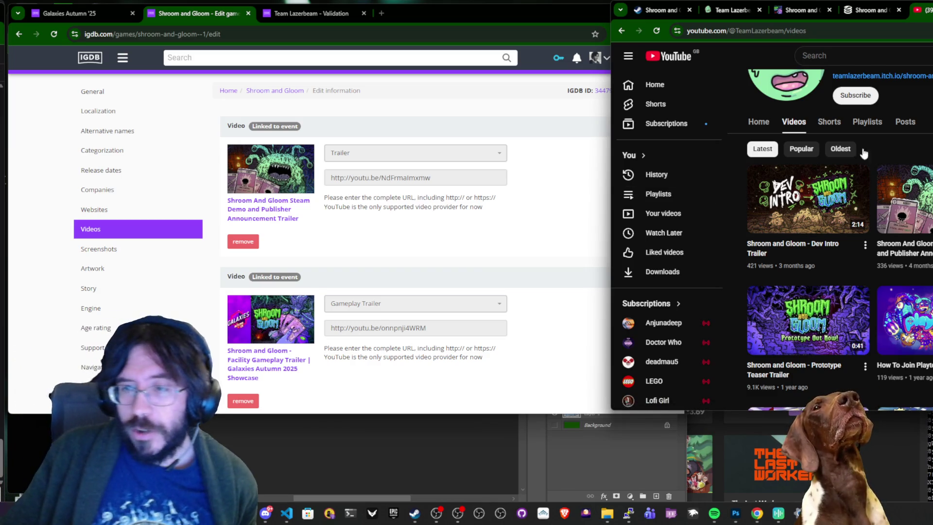
scroll(865, 208, down, 3)
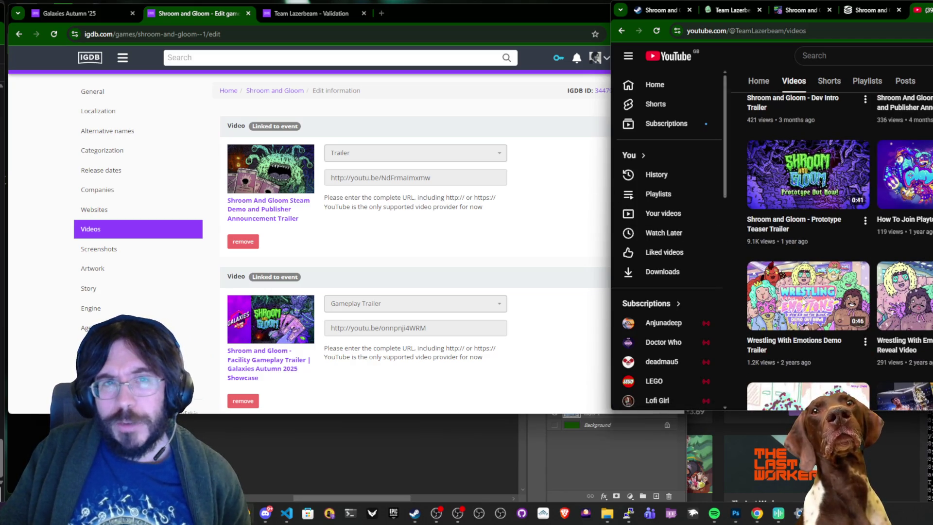
scroll(908, 279, up, 5)
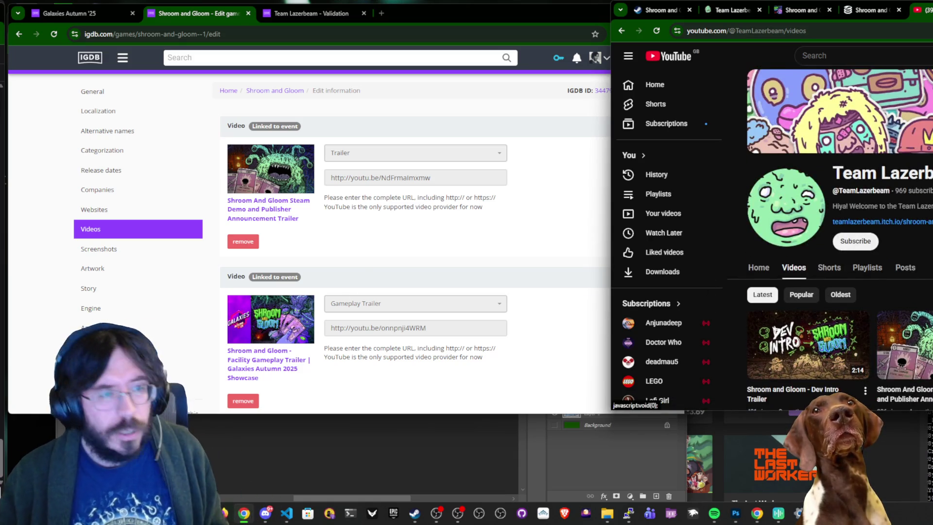
Check the channel's About details, then submit the Shroom and Gloom edits.
click(882, 206)
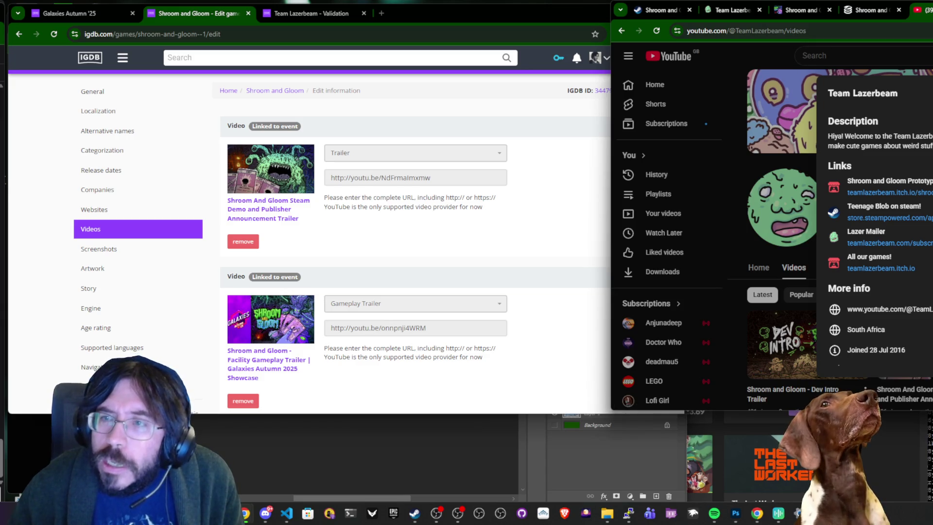
click(552, 232)
scroll(553, 233, down, 3)
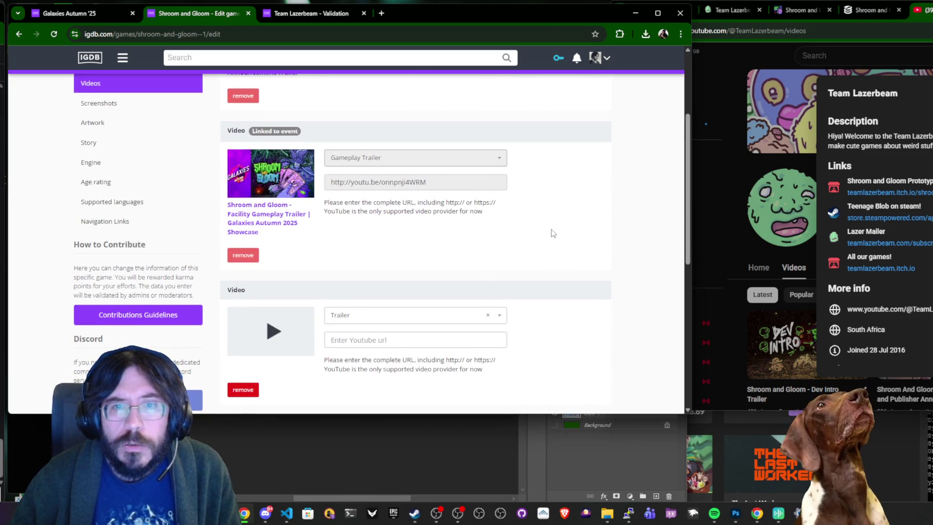
scroll(554, 233, down, 6)
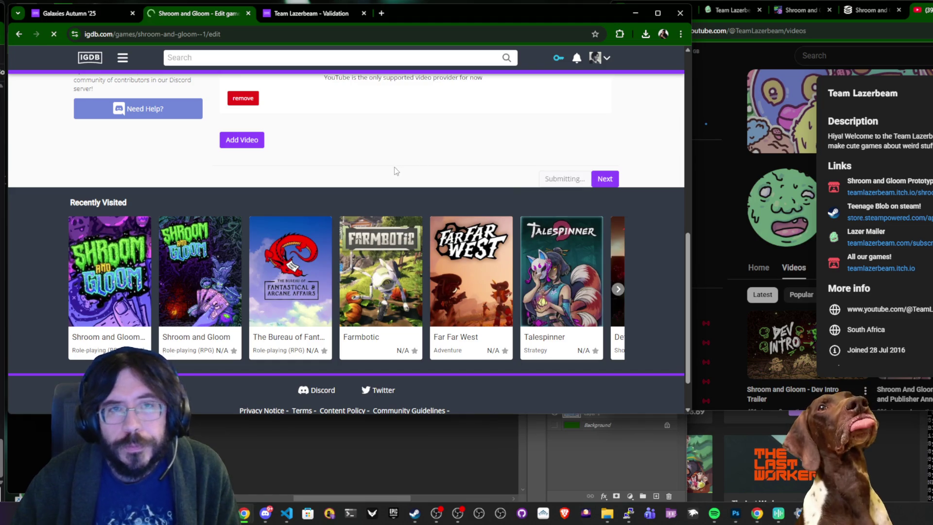
click(886, 14)
Look over the itch.io game page and the Team Lazerbeam website.
click(801, 10)
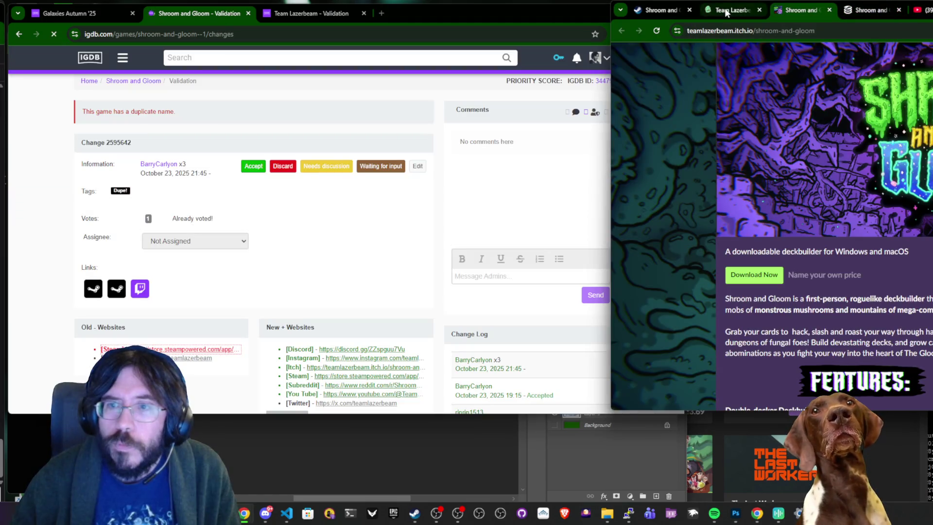
click(732, 9)
scroll(372, 257, down, 10)
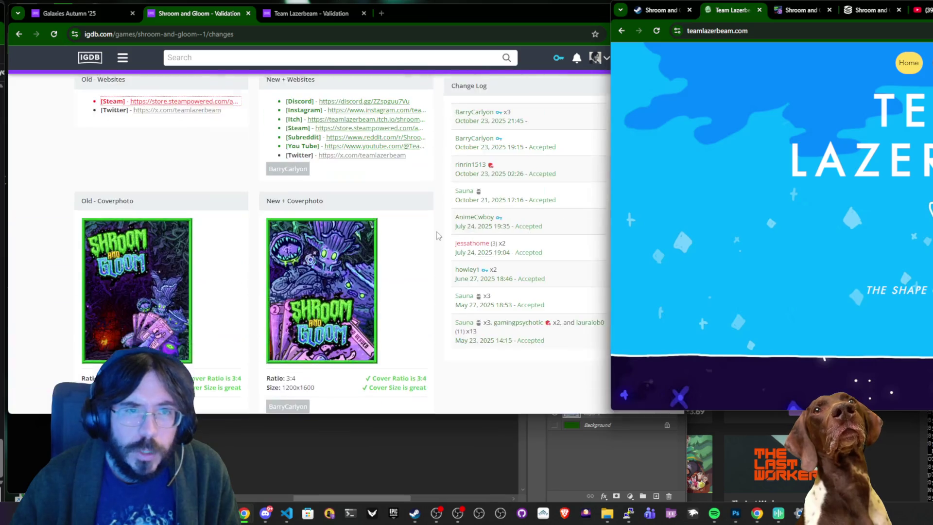
scroll(438, 235, up, 6)
scroll(439, 236, down, 6)
scroll(439, 235, up, 8)
scroll(438, 236, up, 2)
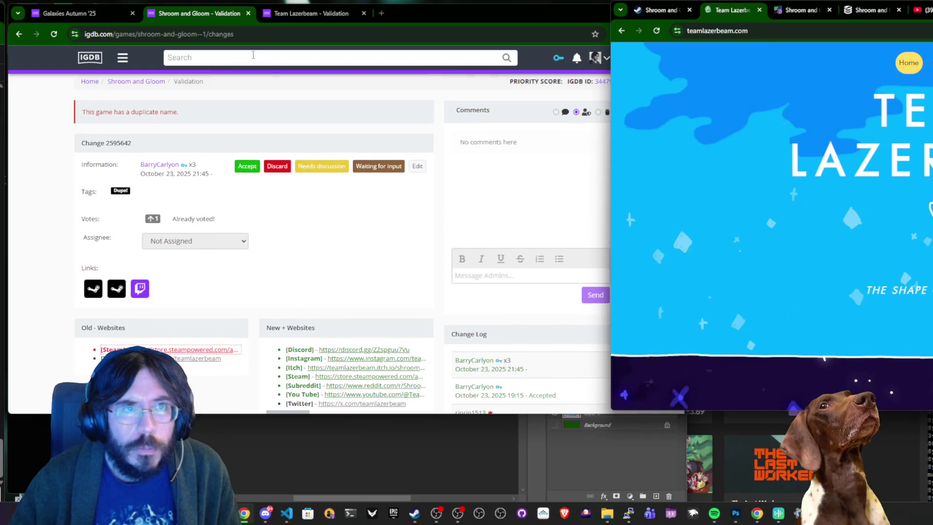
Close the Shroom and Gloom validation tabs and open the Crosswind game page.
click(214, 15)
key(ctrl+w)
key(ctrl+w)
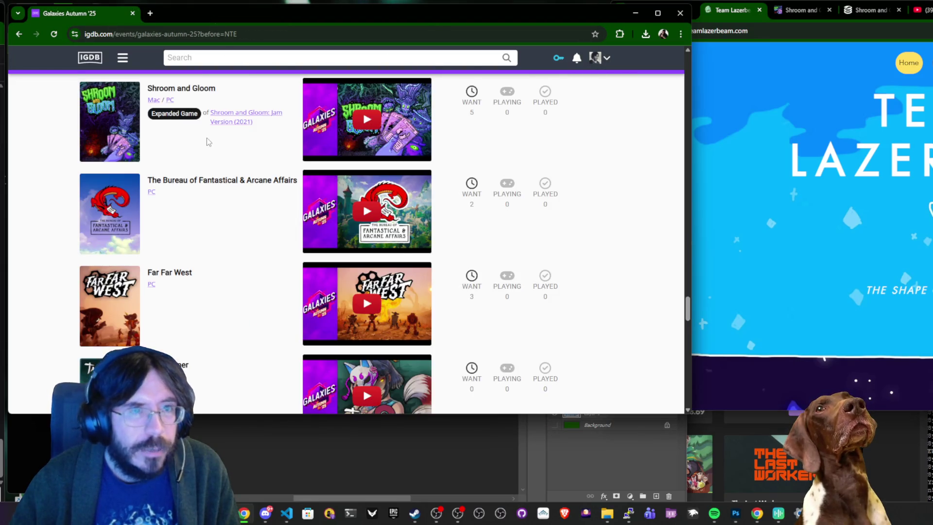
scroll(208, 146, up, 3)
scroll(208, 146, up, 2)
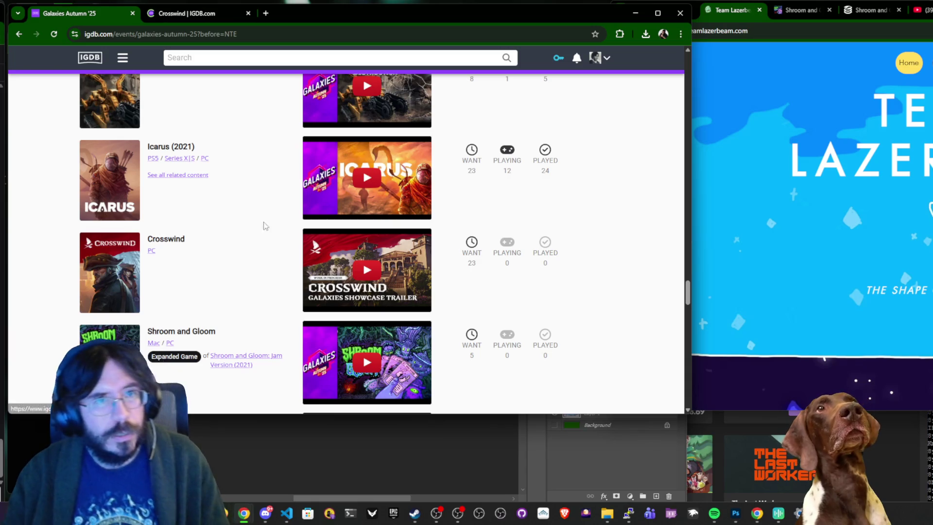
click(195, 16)
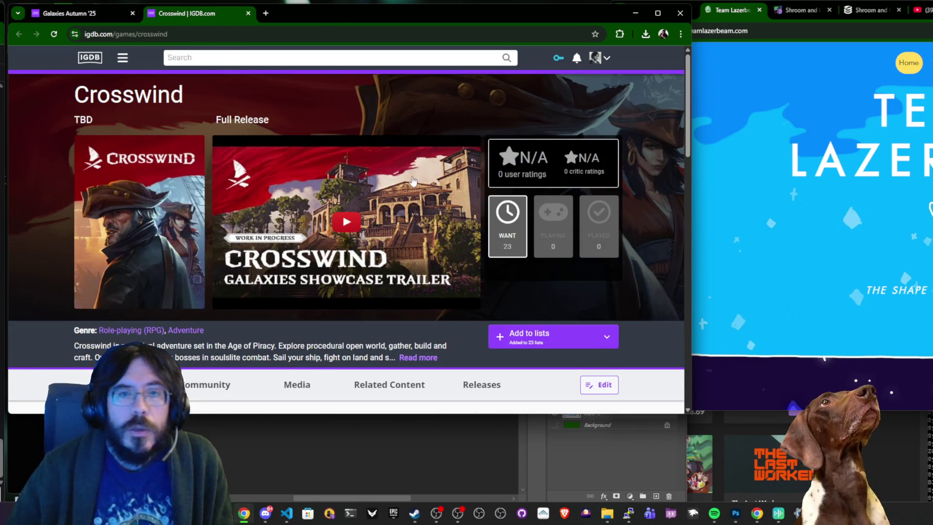
scroll(424, 165, down, 1)
scroll(424, 165, down, 5)
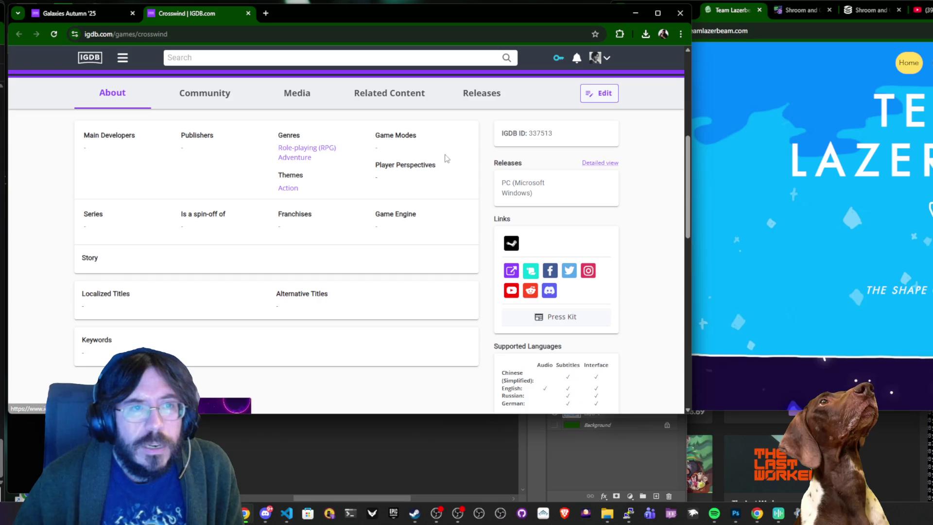
Close the Team Lazerbeam, SteamDB, YouTube, X and Shroom and Gloom Steam reference tabs.
click(796, 246)
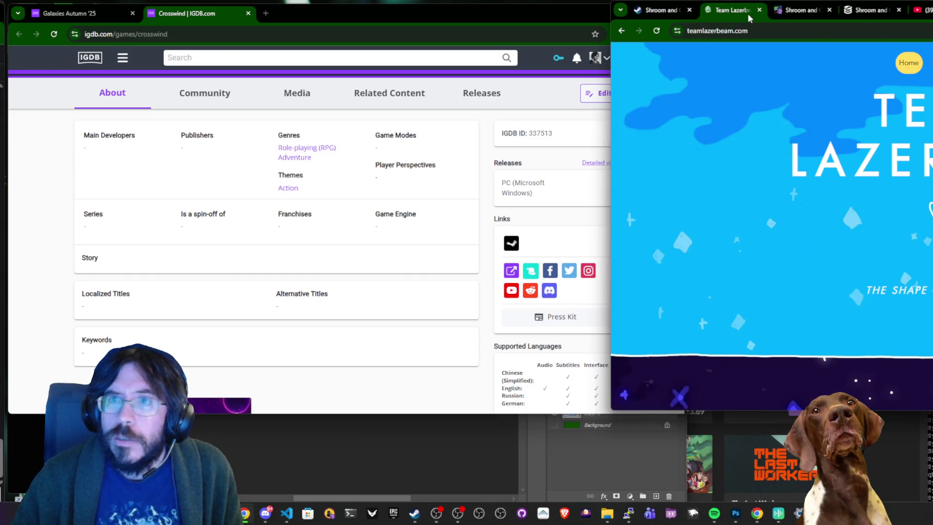
middle_click(748, 14)
middle_click(747, 13)
middle_click(747, 13)
middle_click(747, 13)
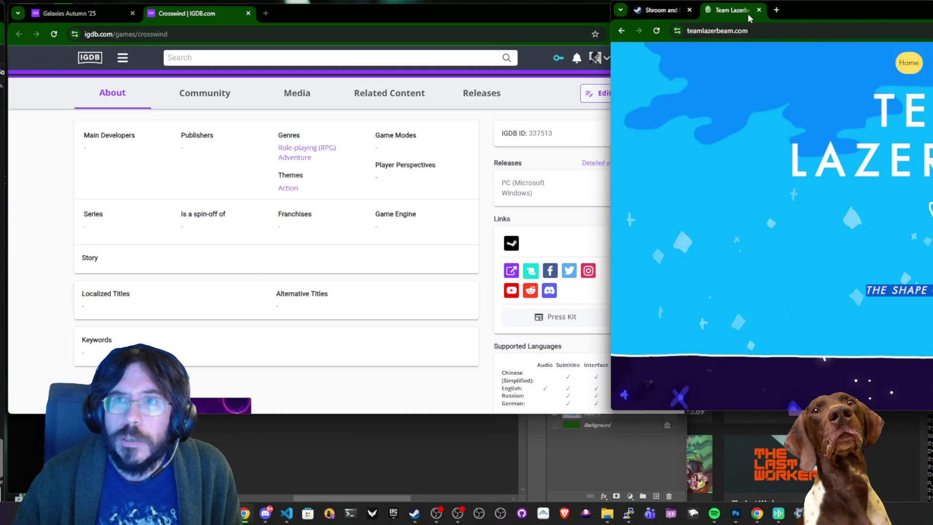
middle_click(747, 14)
click(719, 11)
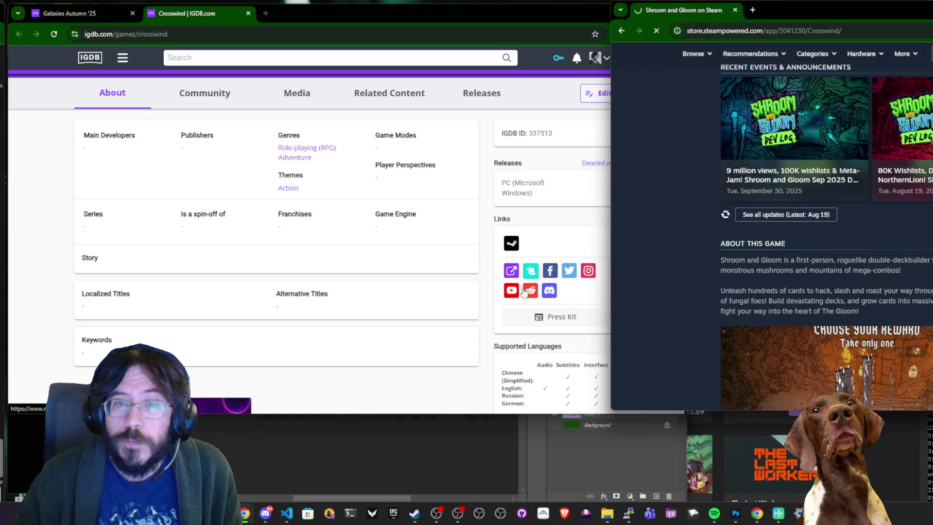
middle_click(718, 11)
Open Crosswind's IGDB edit form with a Steam search in a new tab.
scroll(348, 238, up, 3)
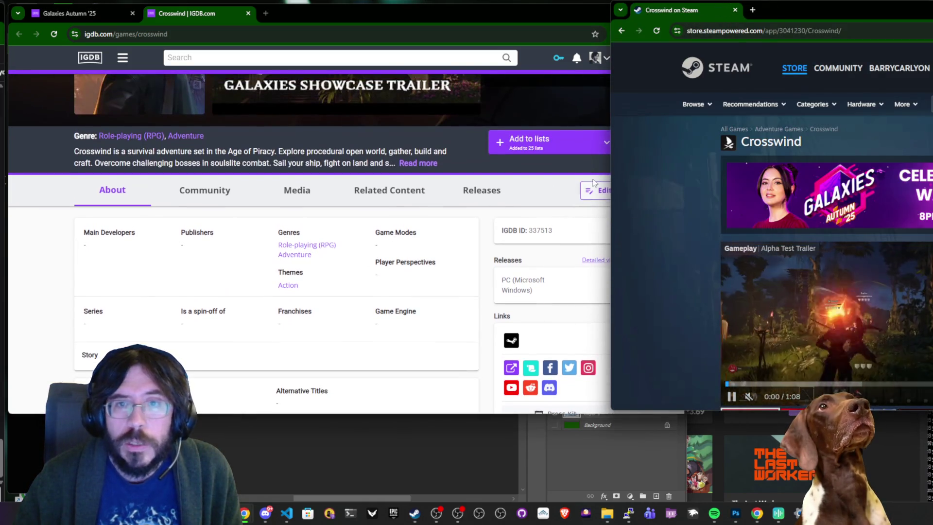
click(598, 189)
middle_click(892, 278)
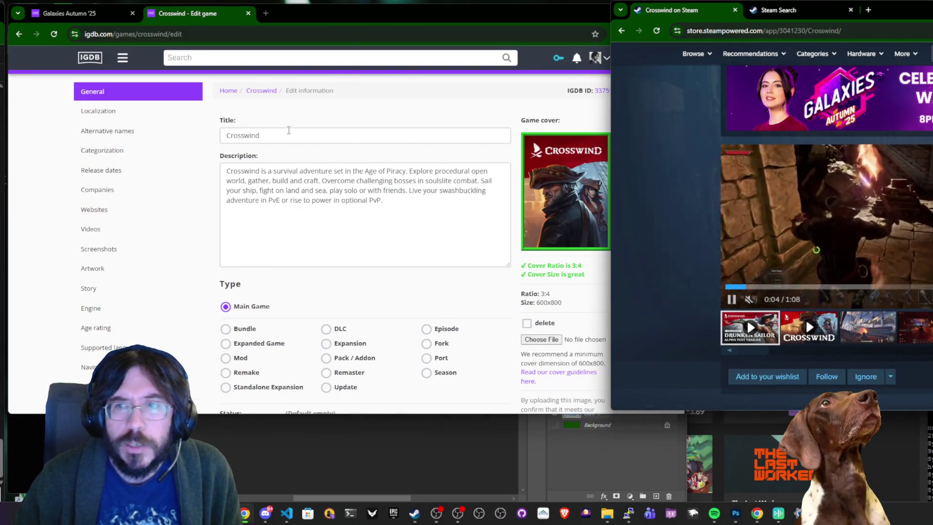
In Categorization, mark Crosswind as third person, single player and co-operative.
click(95, 151)
scroll(357, 216, down, 2)
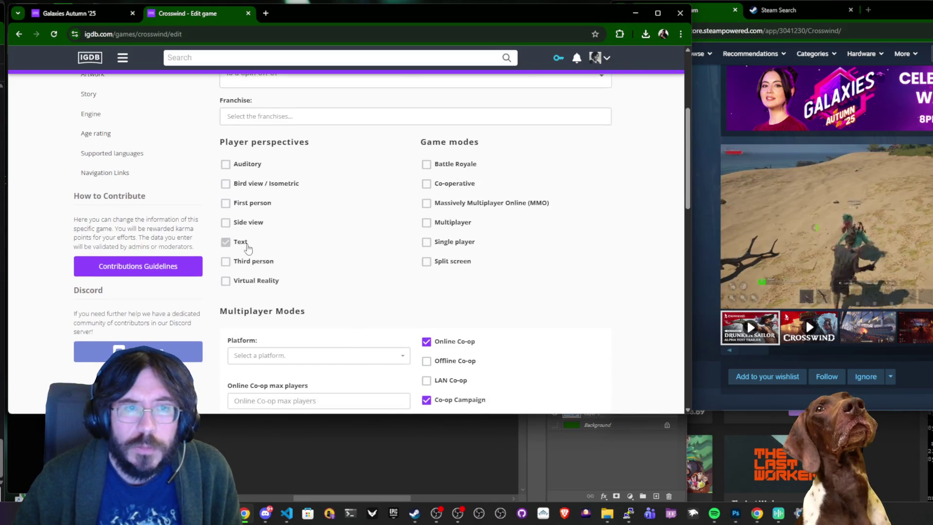
click(227, 262)
click(435, 243)
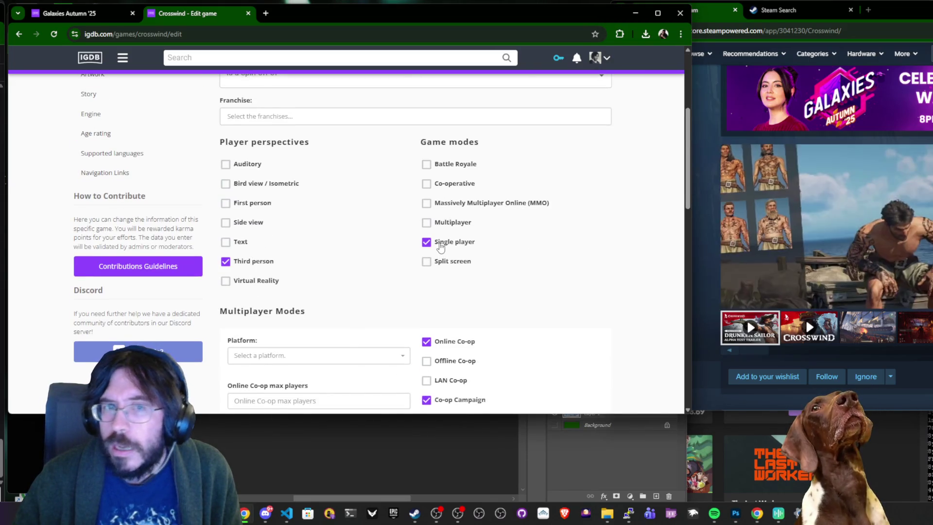
scroll(826, 243, down, 2)
click(908, 297)
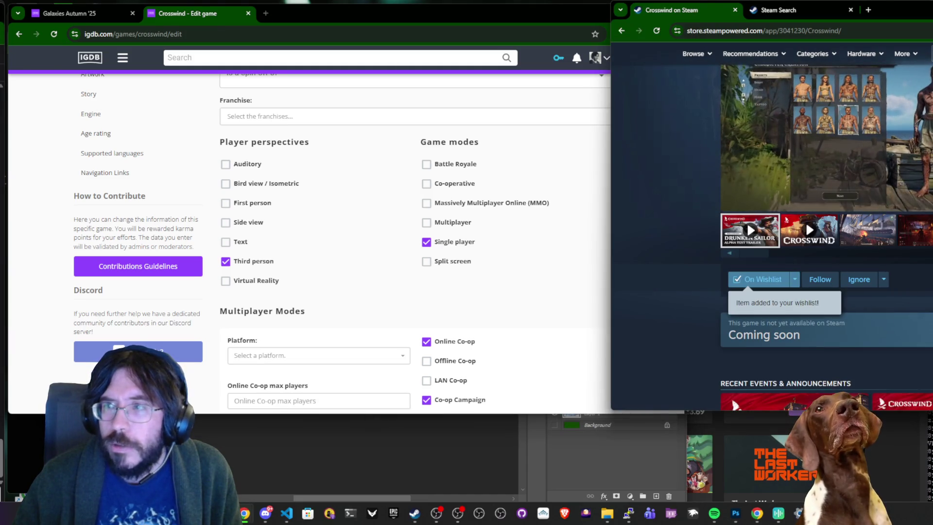
scroll(909, 296, down, 5)
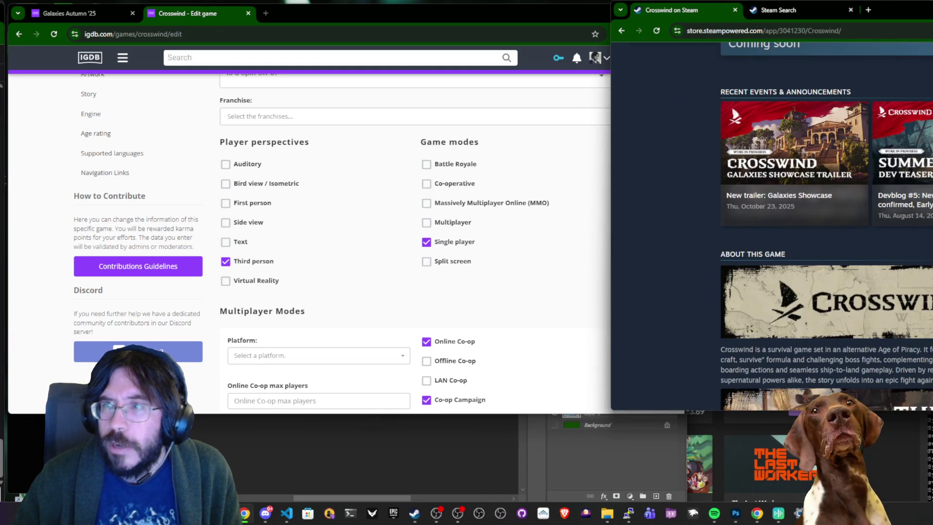
click(426, 184)
scroll(340, 243, up, 4)
scroll(826, 242, up, 6)
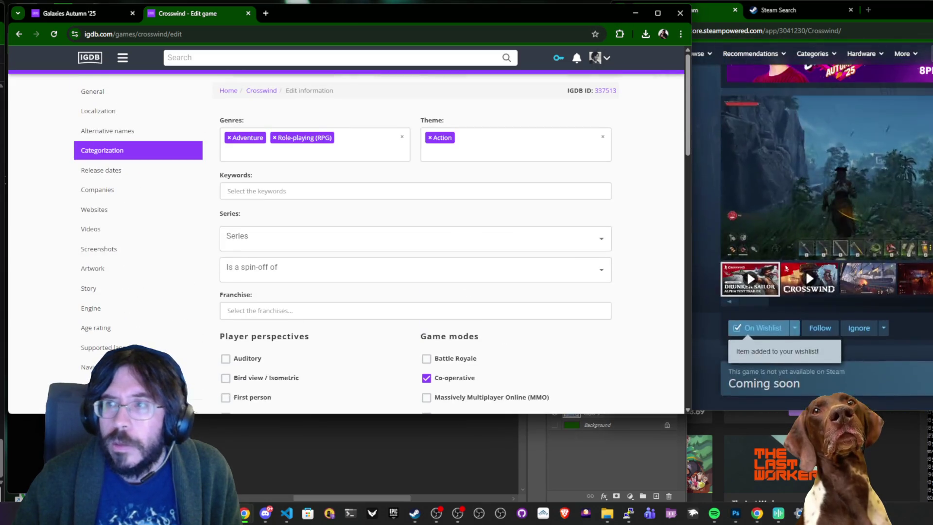
Add Survival and Open world to Crosswind's themes.
click(506, 158)
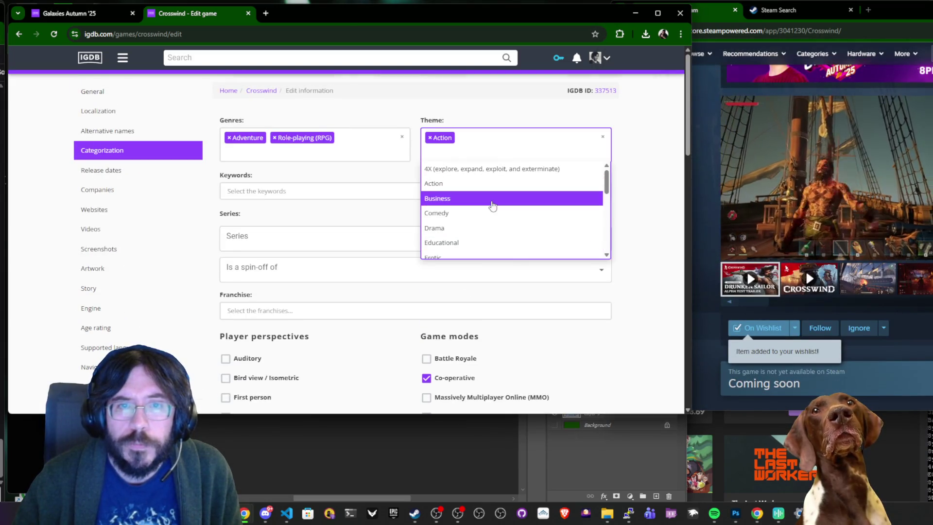
scroll(490, 204, down, 5)
click(466, 221)
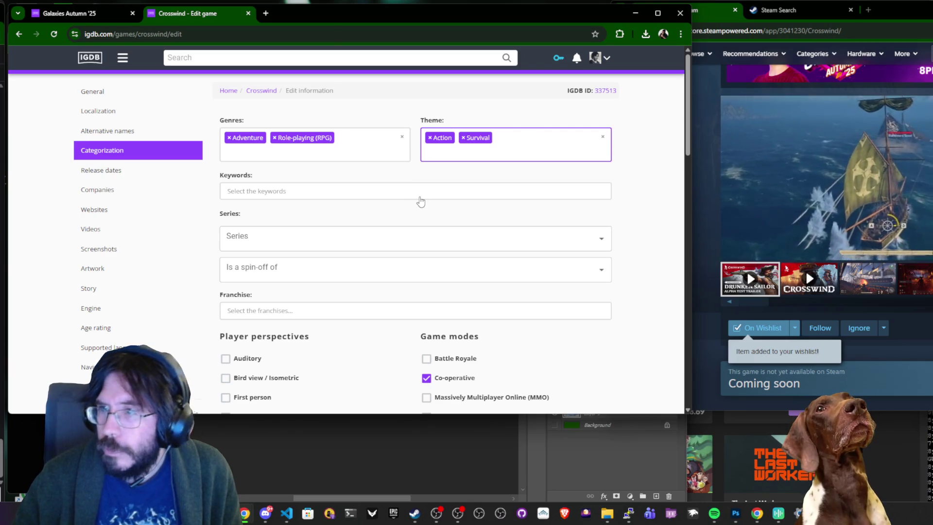
click(465, 154)
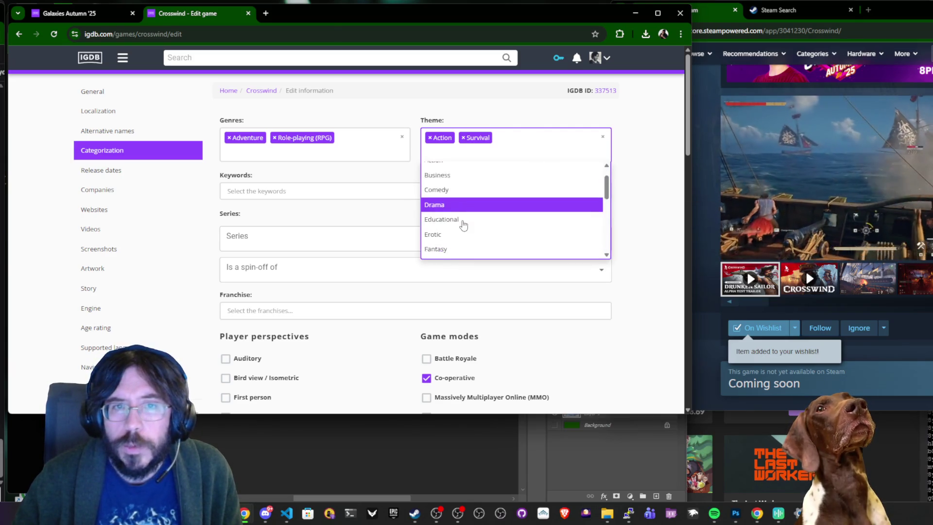
scroll(463, 225, down, 5)
click(456, 214)
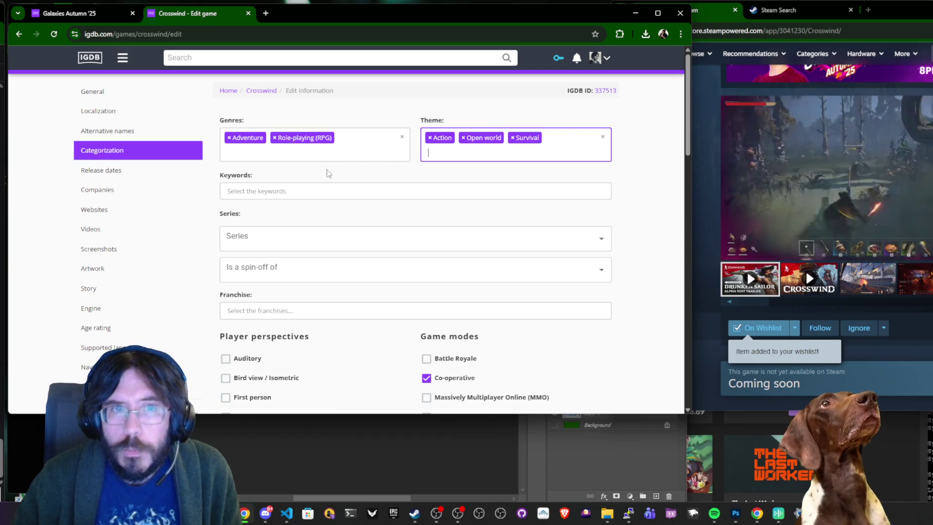
key(shift+Tab)
key(Tab)
key(Tab)
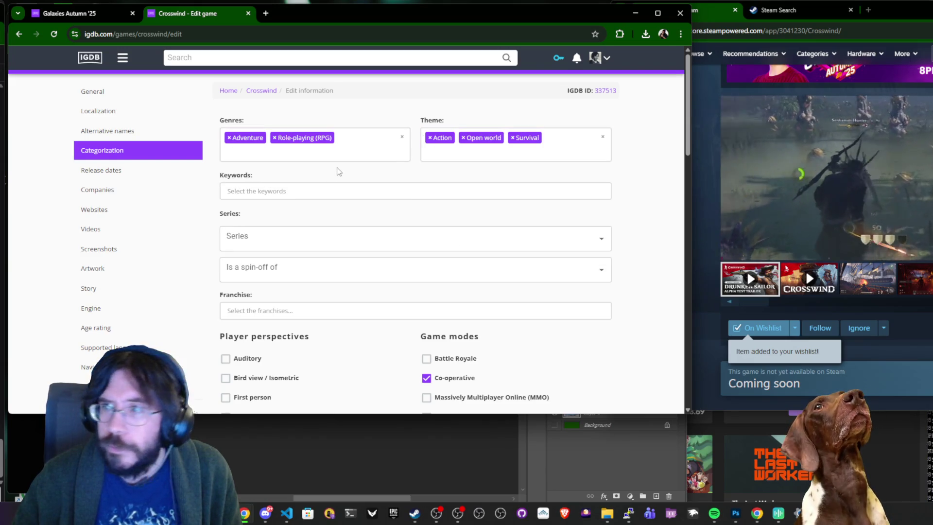
Add keywords pve, pirates and open world survival craft.
click(362, 195)
text(pve)
key(Return)
text(pirates)
key(Return)
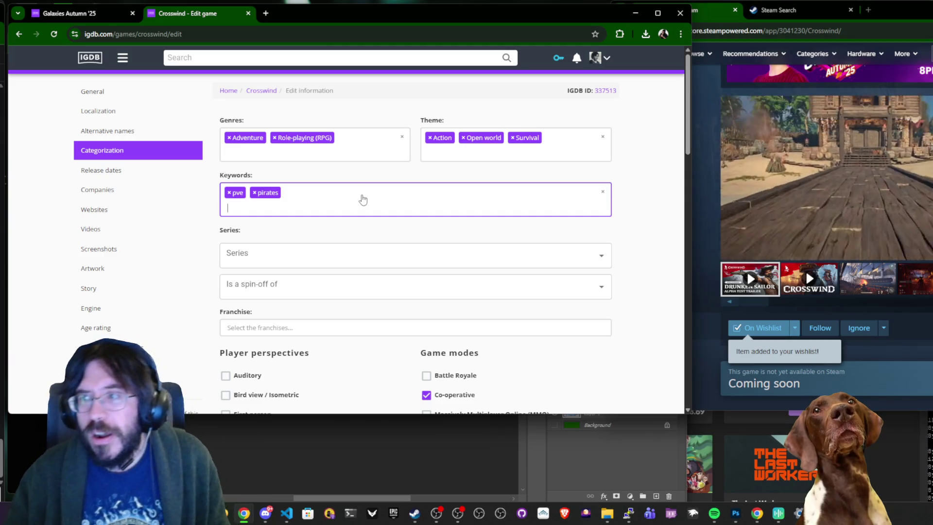
text(open wor)
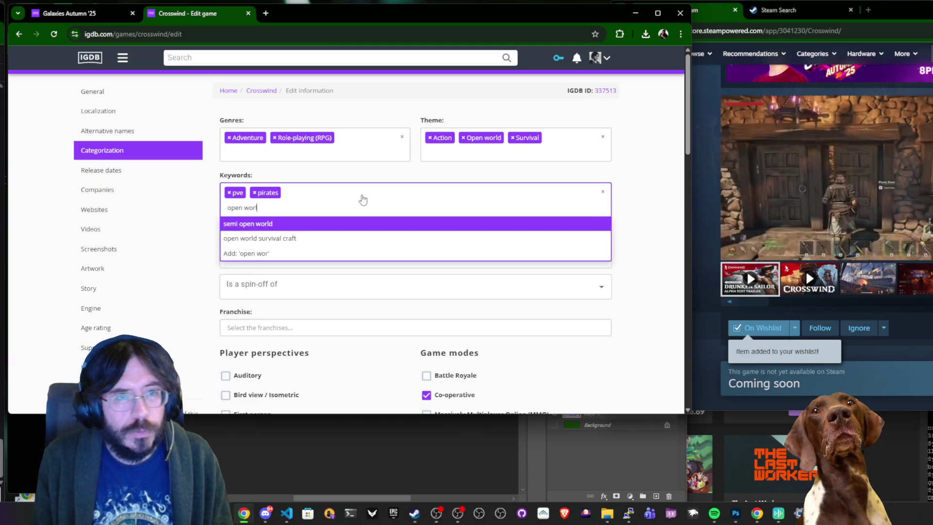
key(Down)
key(Return)
Open Crosswind's Release dates and look up the game on Steam and SteamDB.
click(148, 171)
scroll(826, 170, down, 5)
click(826, 141)
key(ctrl+Page_Up)
scroll(826, 243, up, 10)
middle_click(727, 142)
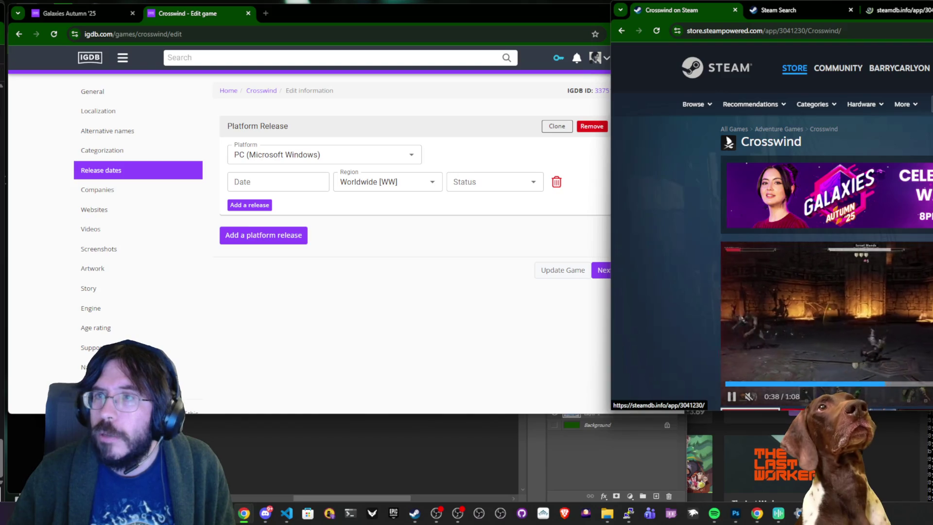
Start a new company record and enter Crosswind Crew as the company name.
key(ctrl+Page_Down)
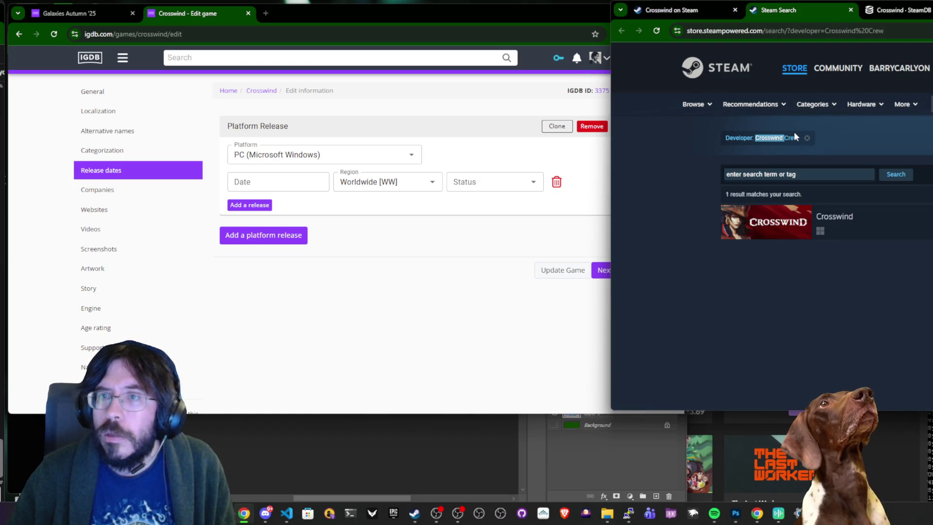
key(ctrl+Page_Down)
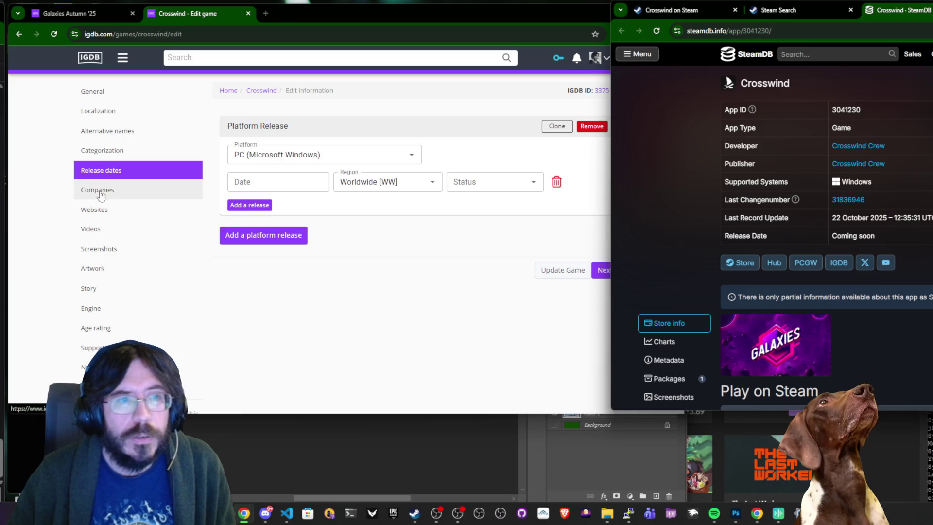
click(89, 194)
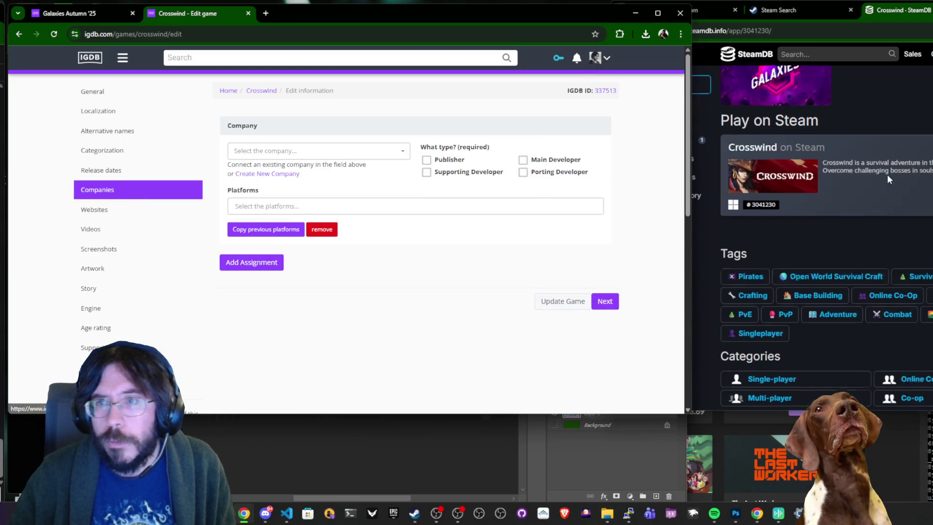
click(356, 154)
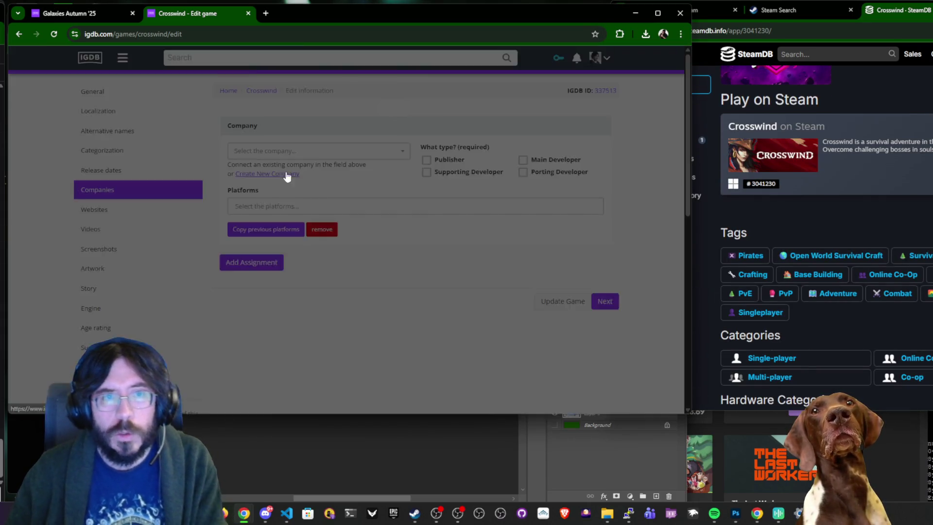
click(287, 174)
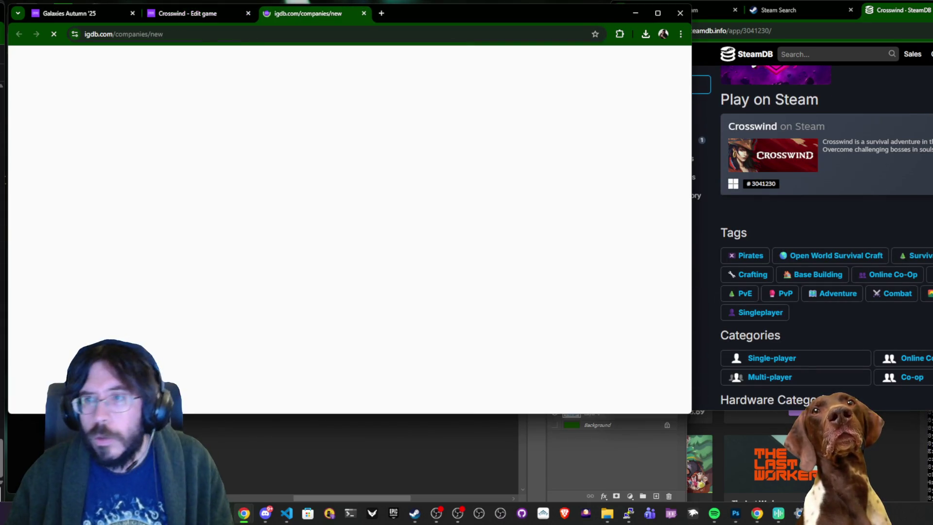
scroll(801, 218, down, 10)
click(659, 190)
scroll(659, 190, up, 10)
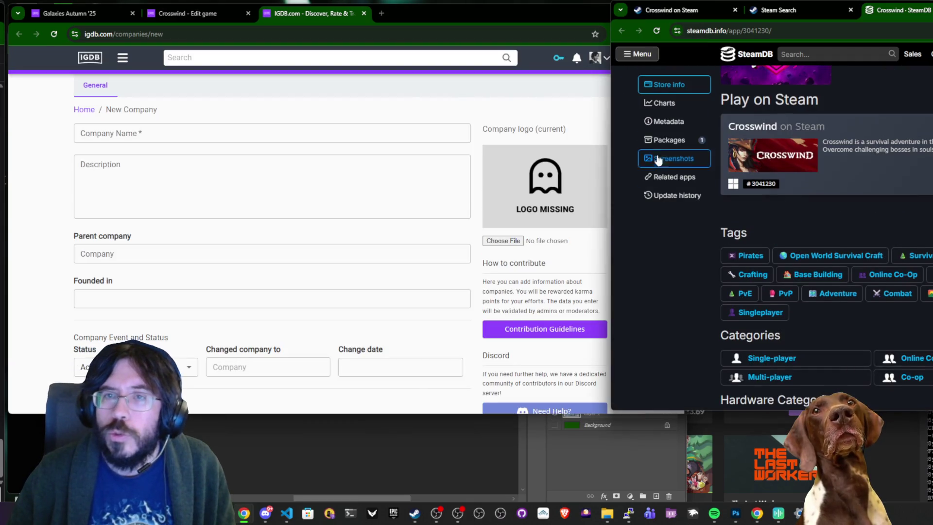
click(658, 127)
click(187, 134)
text(Crosswind Crew)
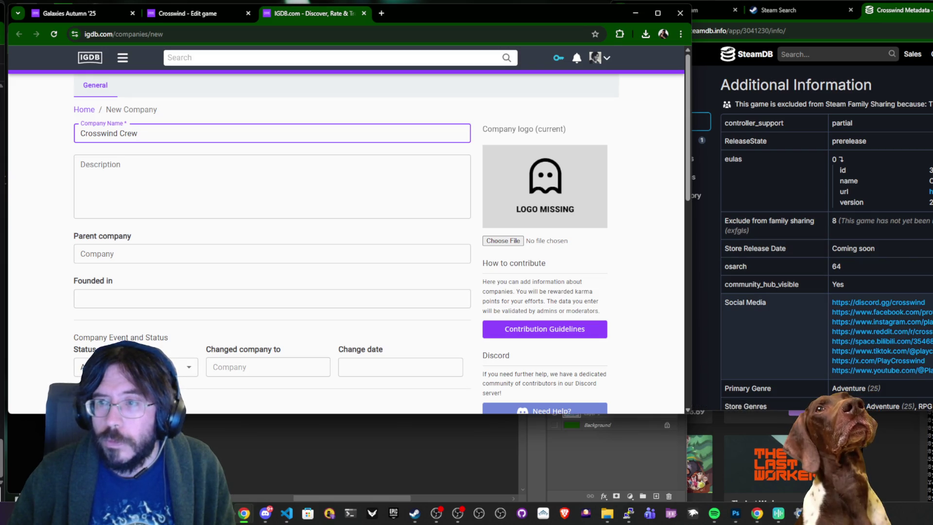
drag(930, 302, 832, 302)
scroll(334, 196, down, 4)
scroll(334, 196, down, 3)
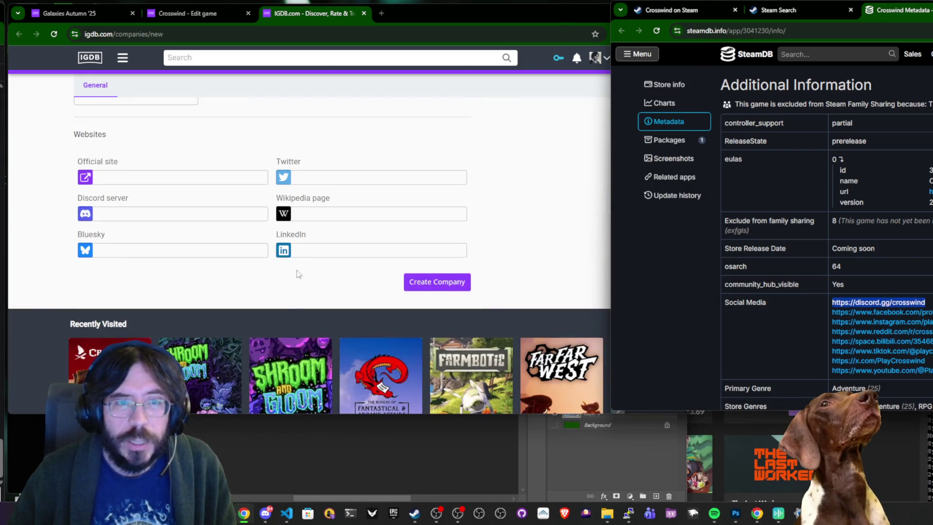
click(160, 213)
text(https://discord.gg/crosswind)
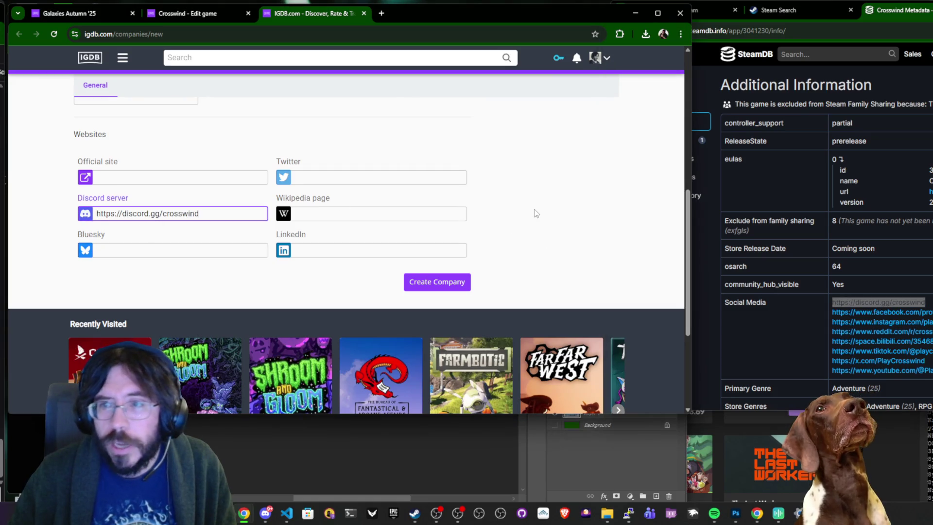
click(525, 217)
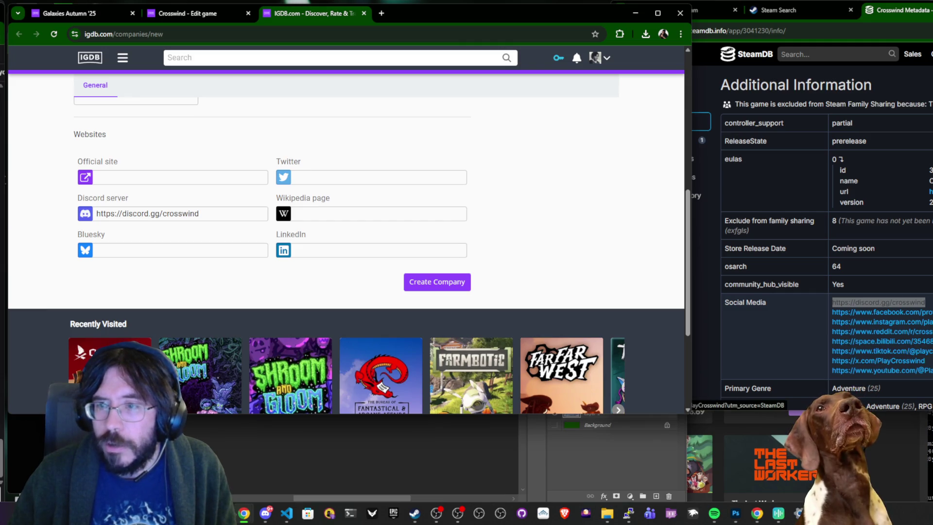
click(819, 362)
triple_click(819, 363)
click(829, 358)
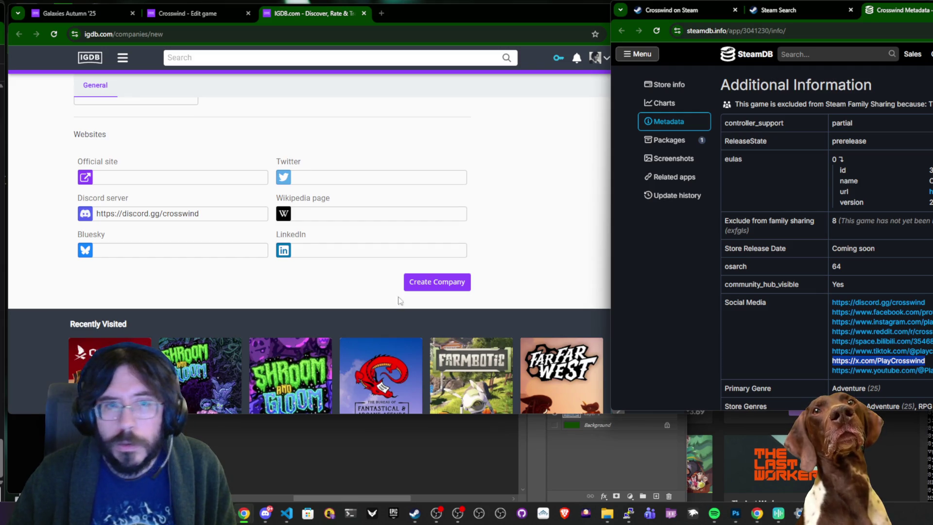
Check the Discord URL and submit the new Crosswind Crew company.
scroll(216, 270, up, 5)
scroll(215, 267, down, 5)
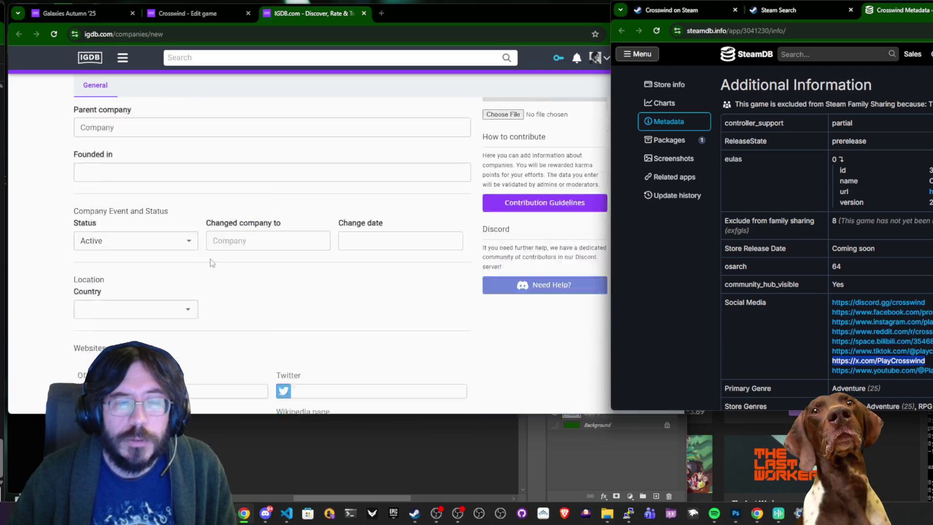
triple_click(163, 215)
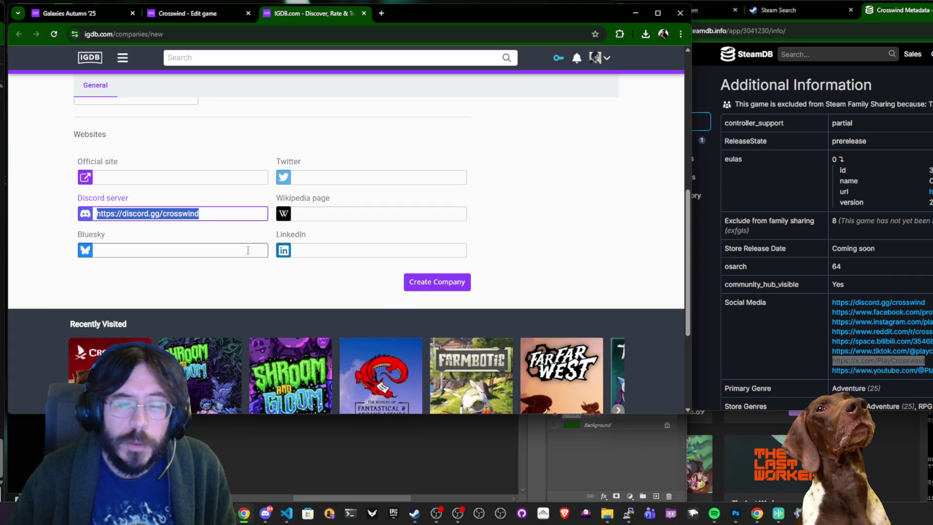
click(437, 284)
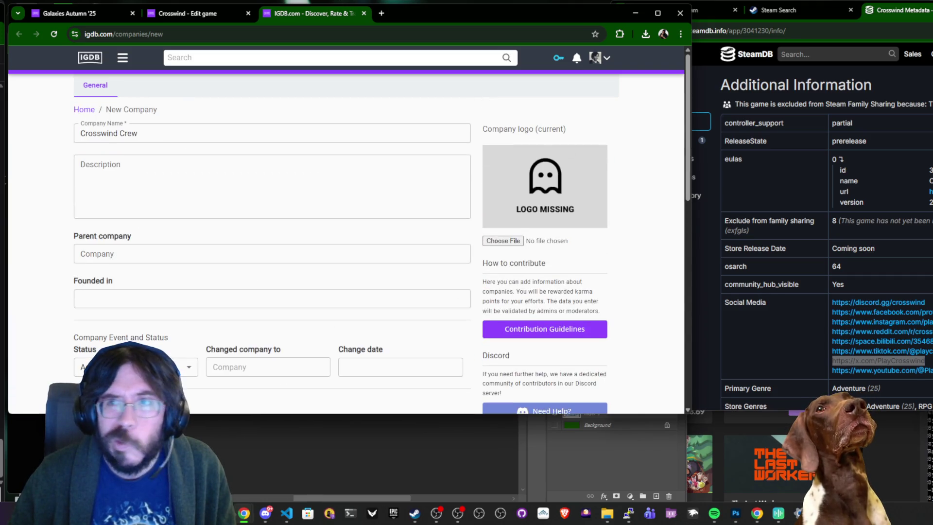
click(777, 10)
scroll(364, 140, down, 7)
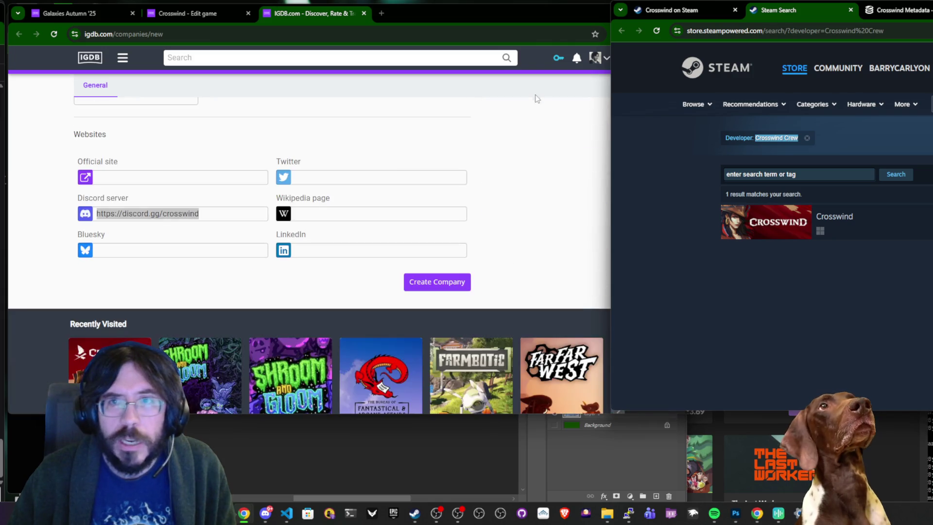
click(464, 282)
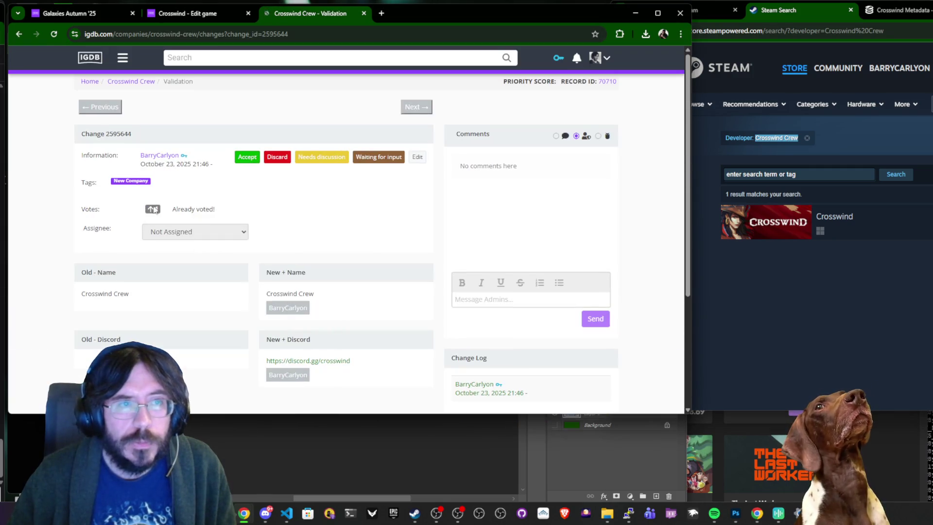
Add Crosswind Crew to Crosswind's companies as publisher and main developer.
drag(312, 289, 266, 287)
key(ctrl+c)
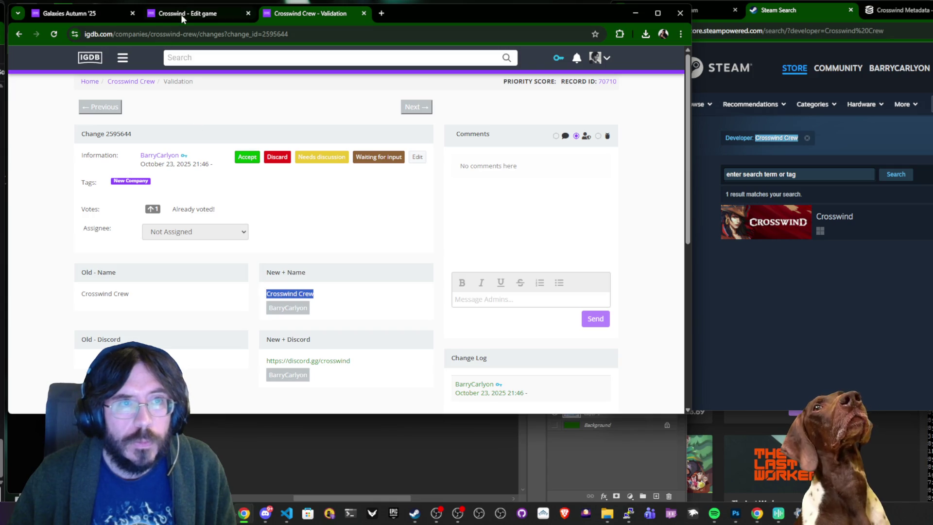
click(180, 15)
click(302, 150)
key(ctrl+v)
key(Return)
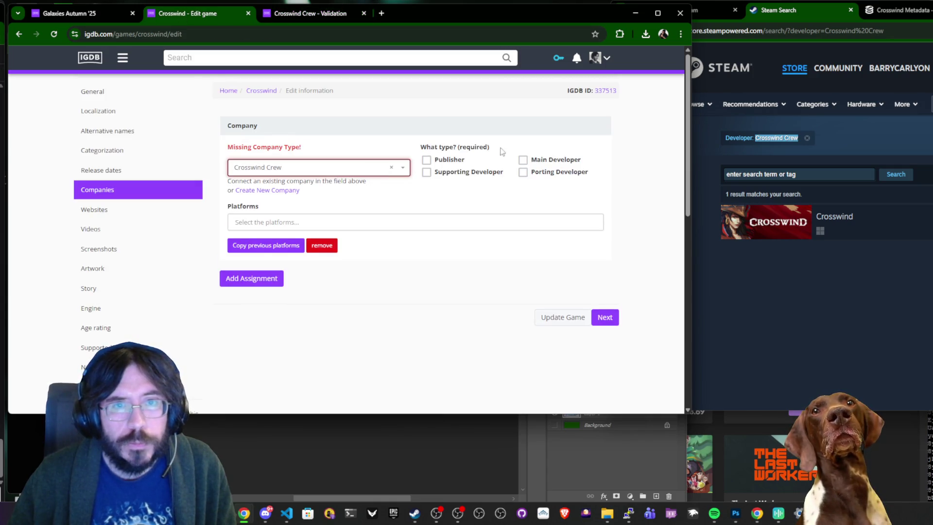
click(426, 159)
click(523, 159)
click(142, 216)
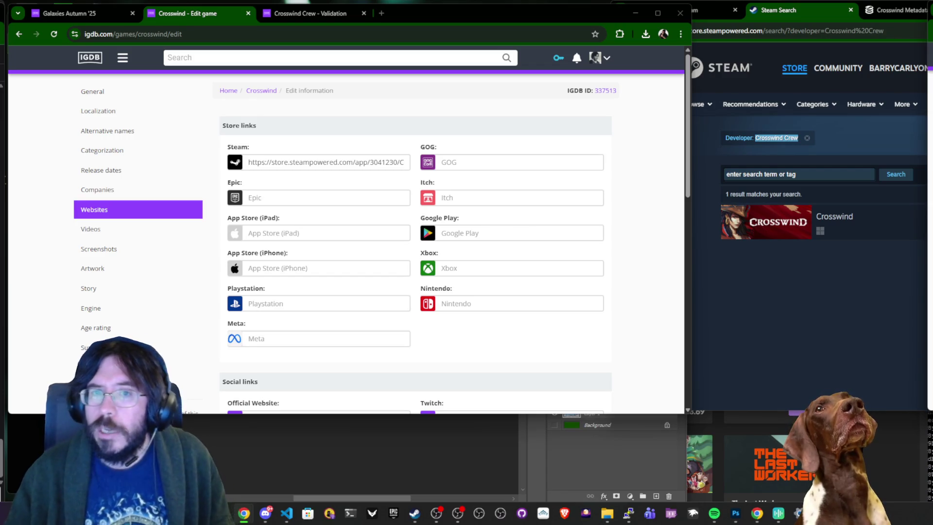
click(884, 291)
click(899, 10)
scroll(391, 201, down, 5)
scroll(391, 201, up, 5)
click(505, 262)
scroll(505, 263, down, 3)
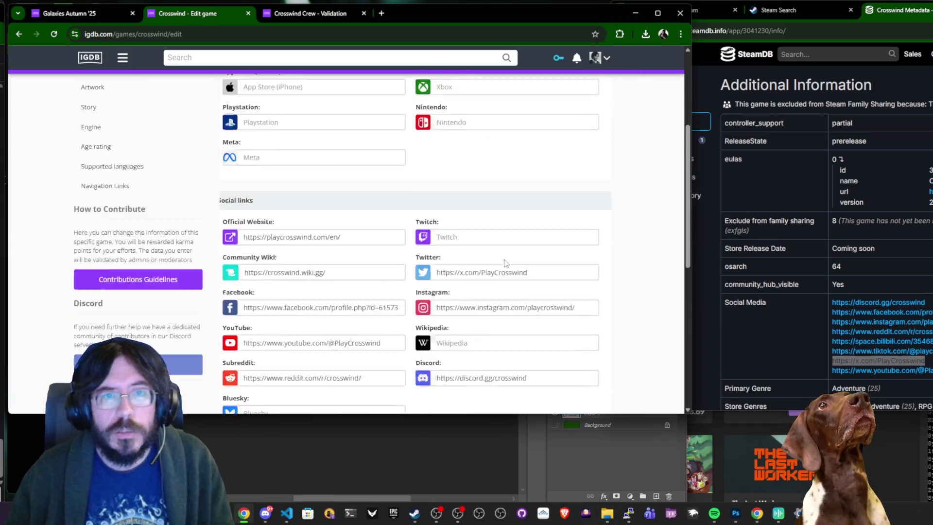
scroll(505, 262, down, 3)
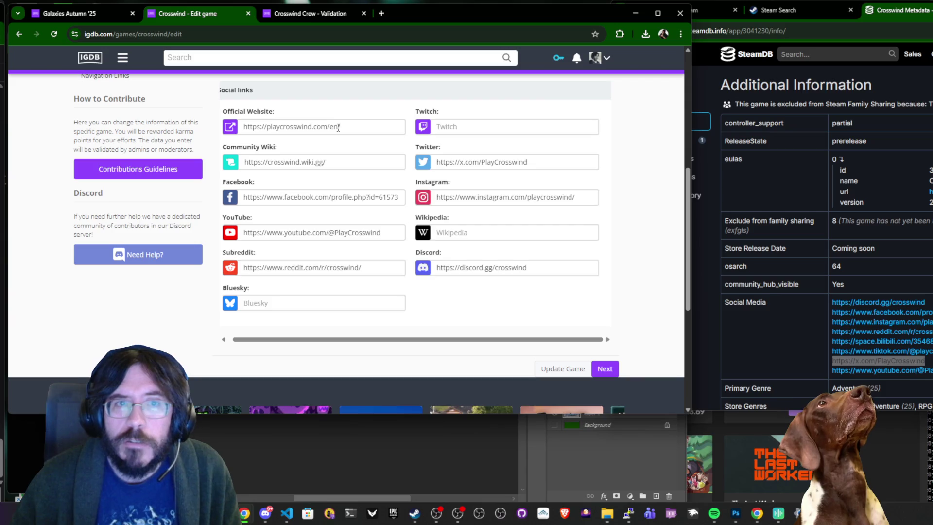
drag(331, 126, 343, 125)
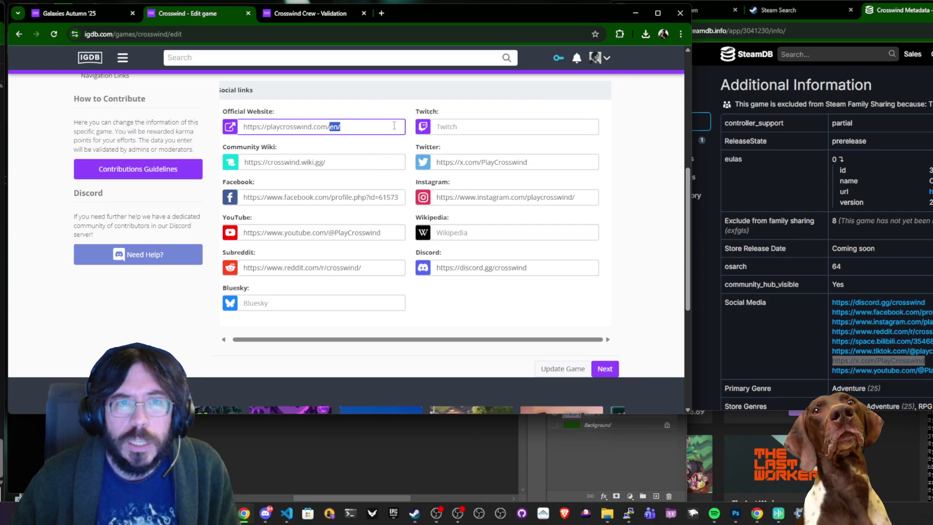
key(BackSpace)
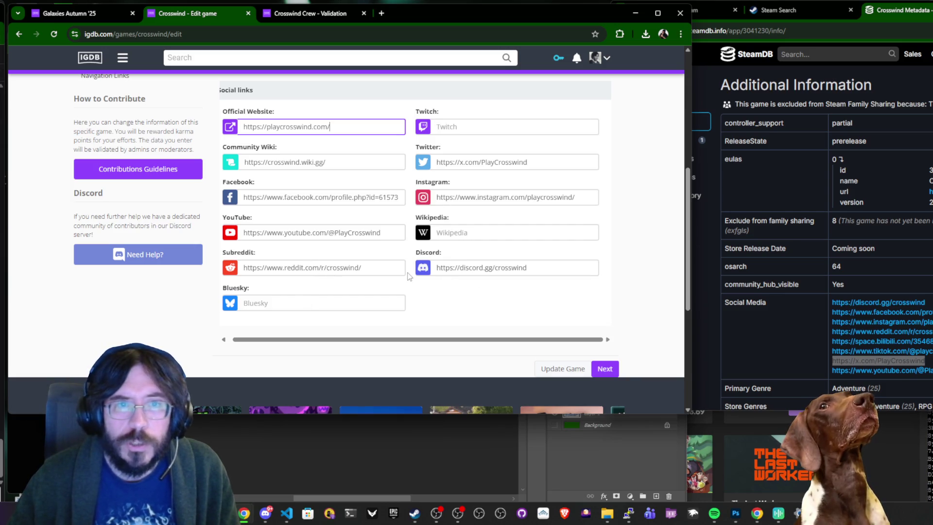
scroll(319, 260, up, 5)
click(128, 229)
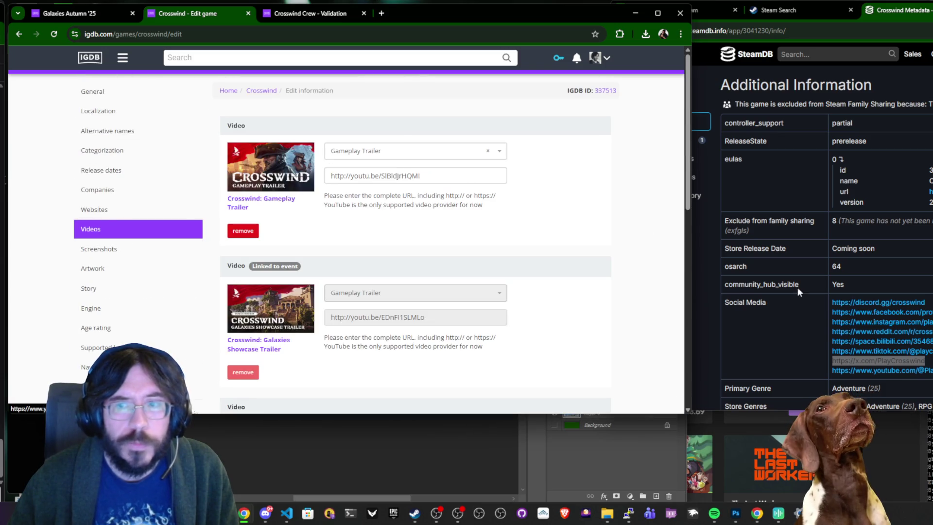
click(900, 369)
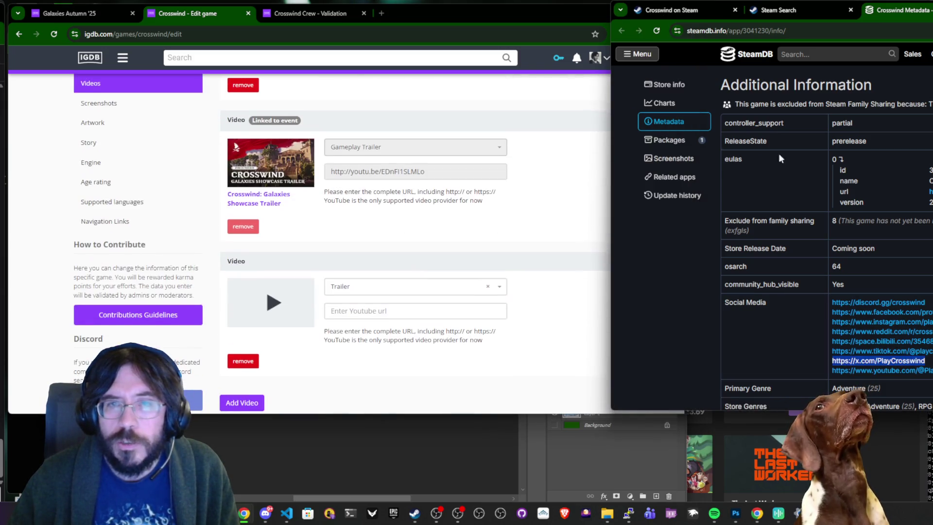
key(alt+Tab)
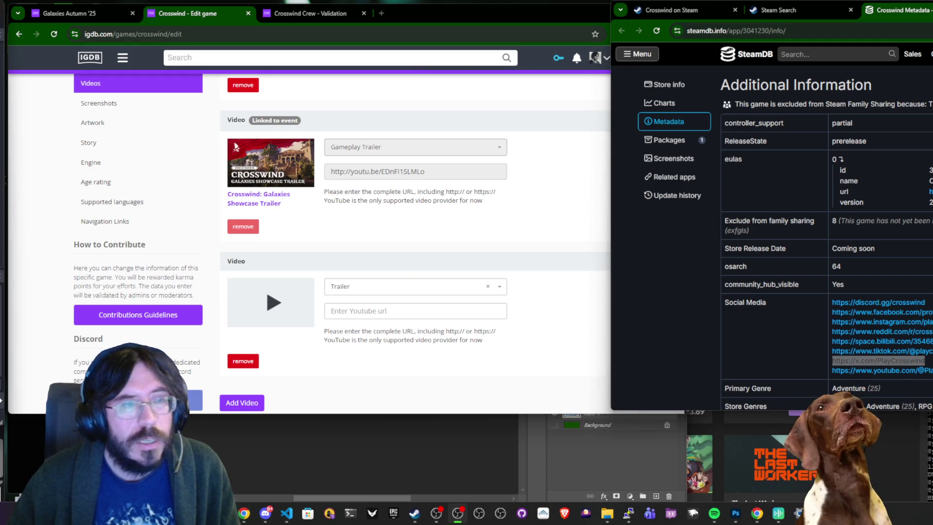
click(880, 370)
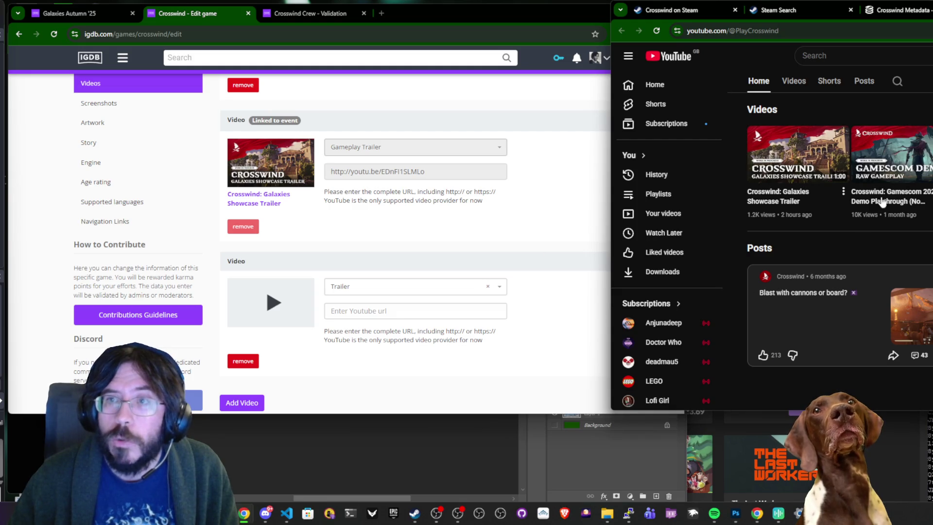
click(797, 80)
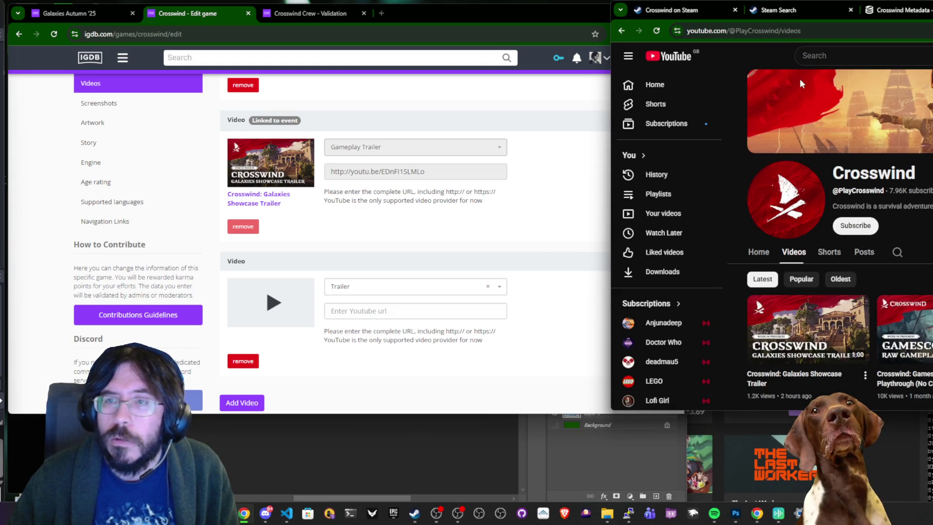
scroll(826, 218, down, 4)
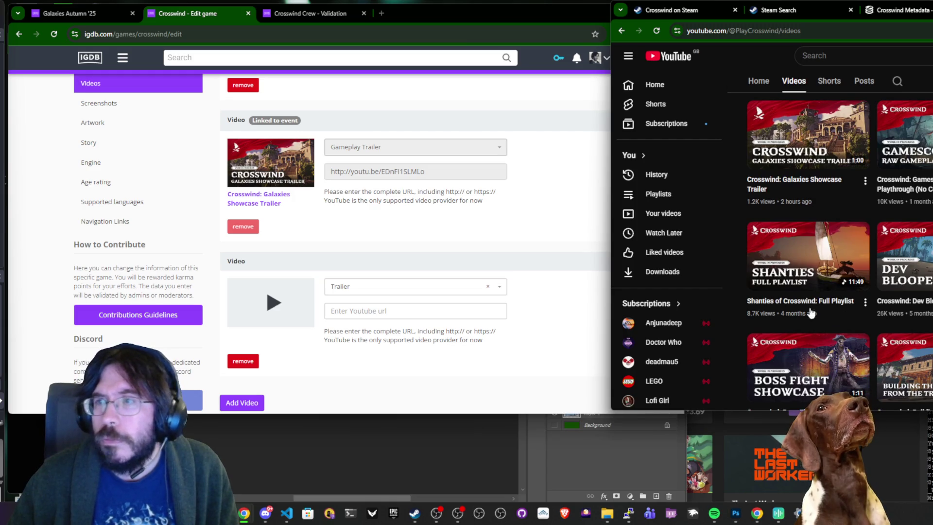
scroll(388, 267, up, 3)
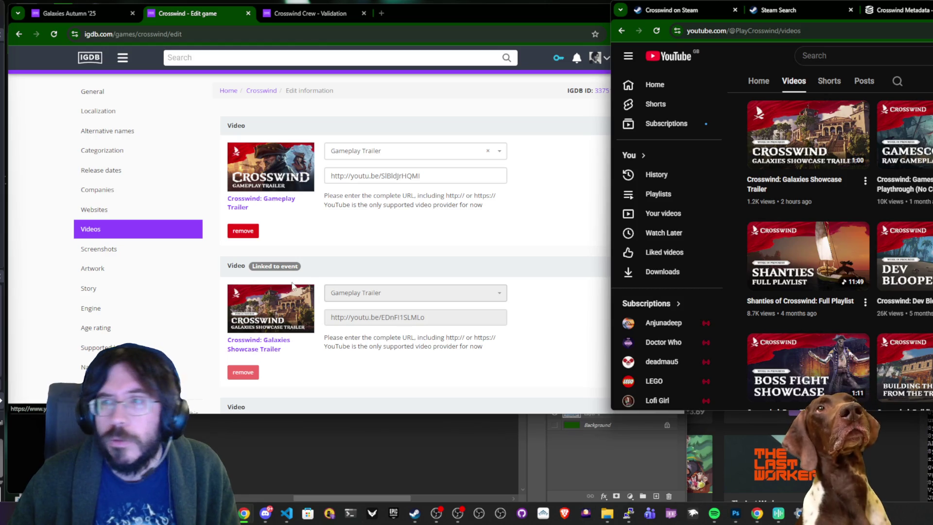
scroll(523, 222, down, 3)
scroll(524, 223, down, 1)
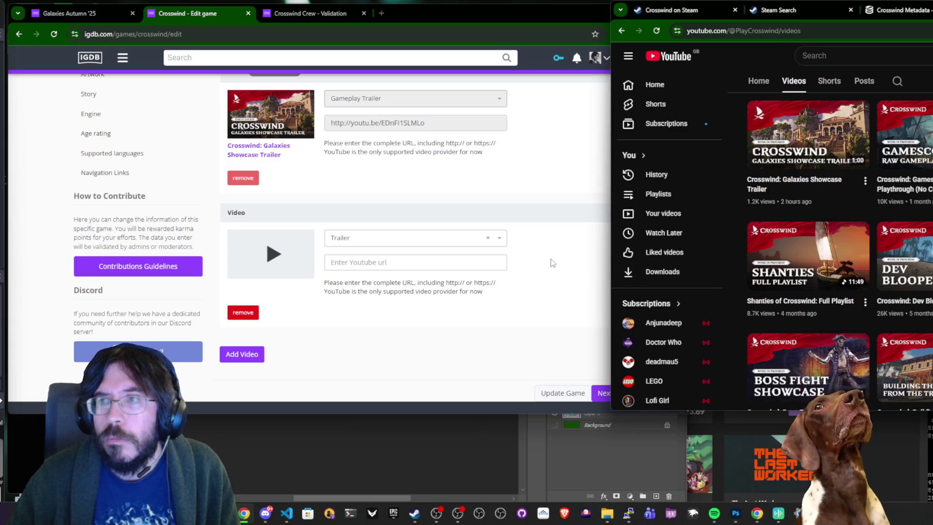
scroll(552, 263, down, 4)
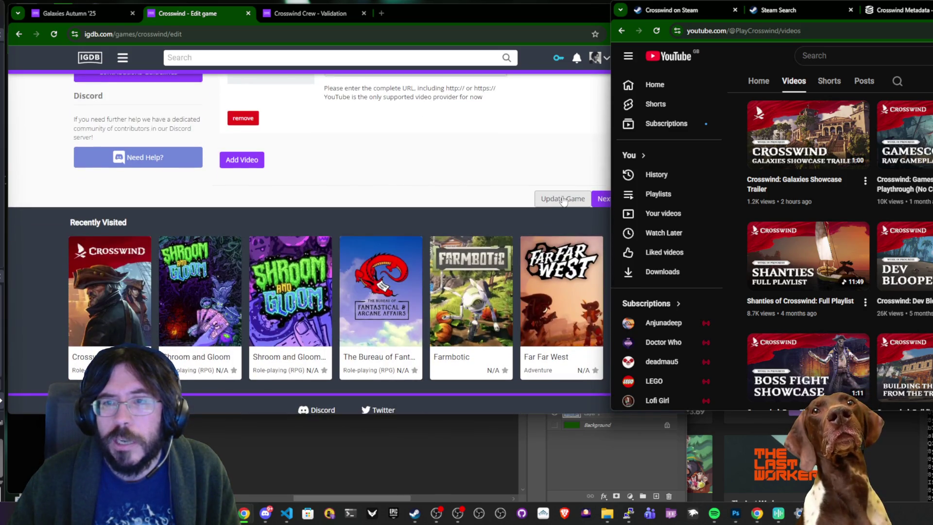
scroll(341, 209, up, 6)
scroll(129, 204, up, 1)
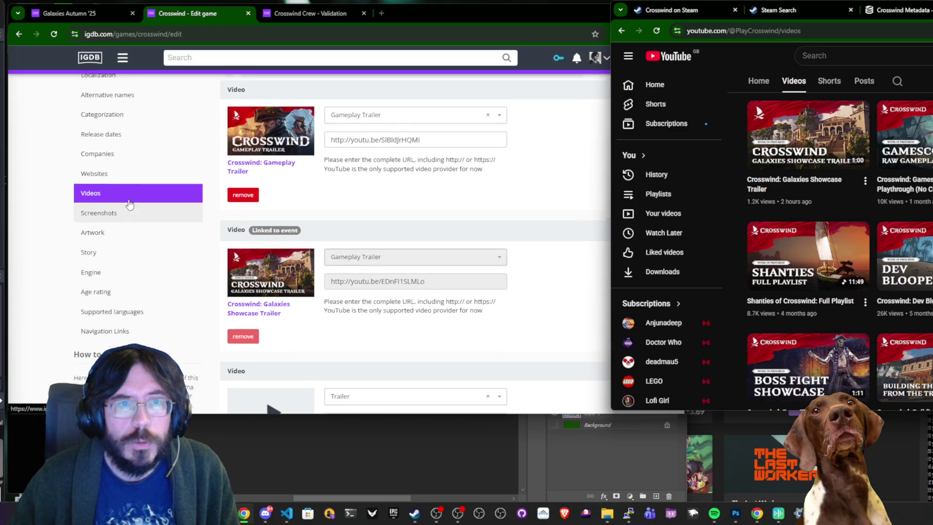
click(78, 91)
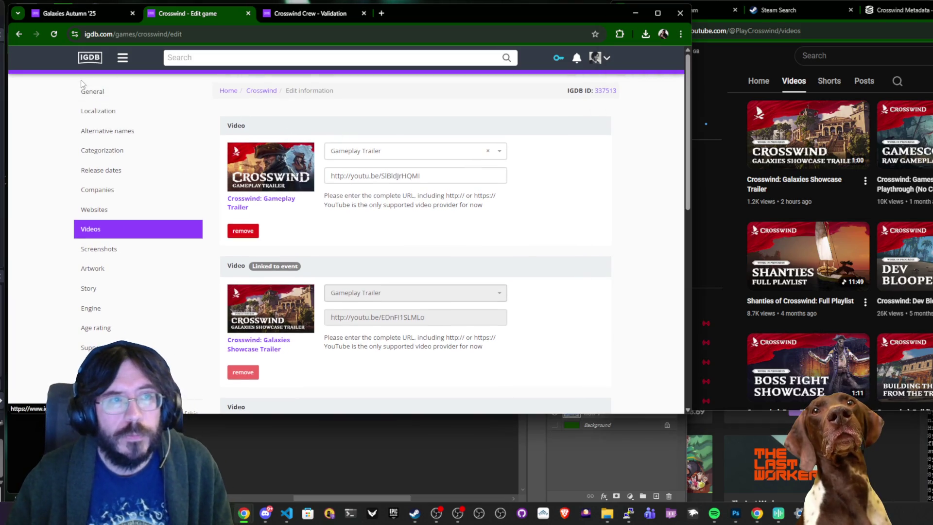
Copy the Crosswind title and search the GOG and Epic Games stores for it.
double_click(247, 134)
key(ctrl+c)
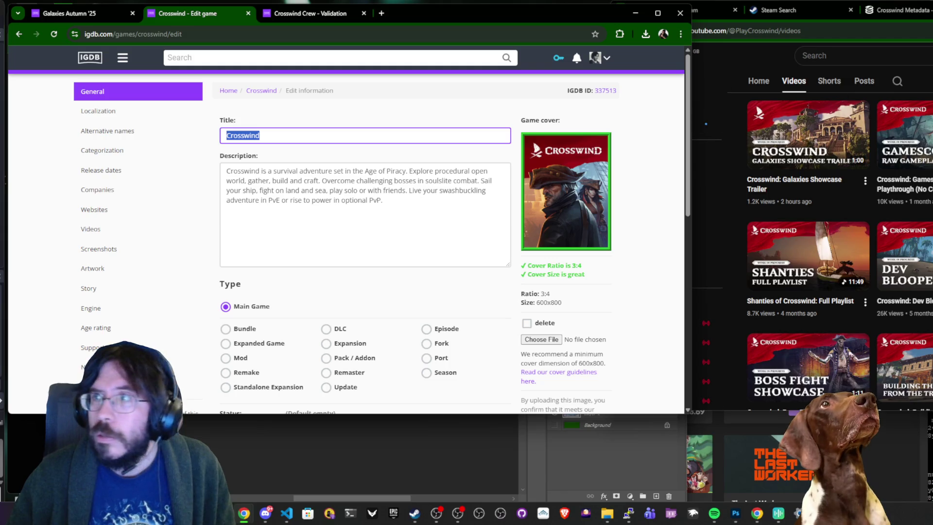
key(alt+Tab)
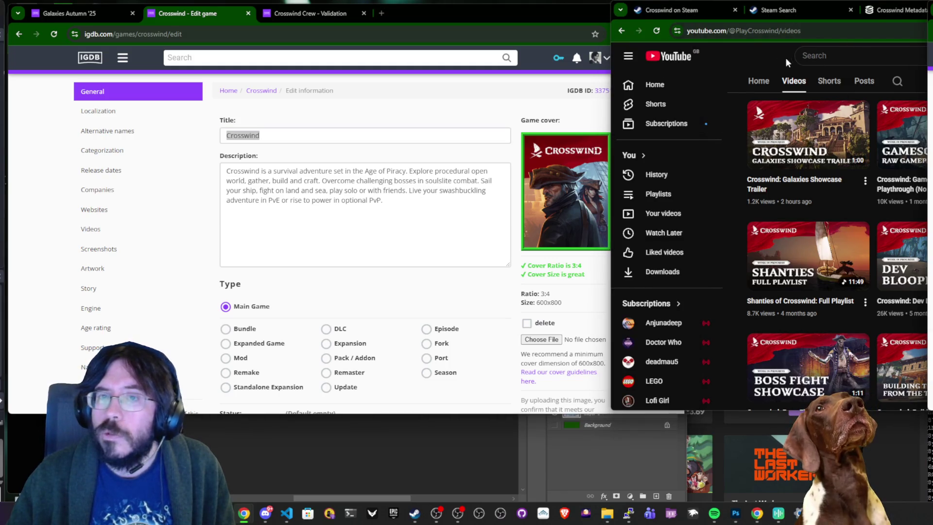
key(alt+Tab)
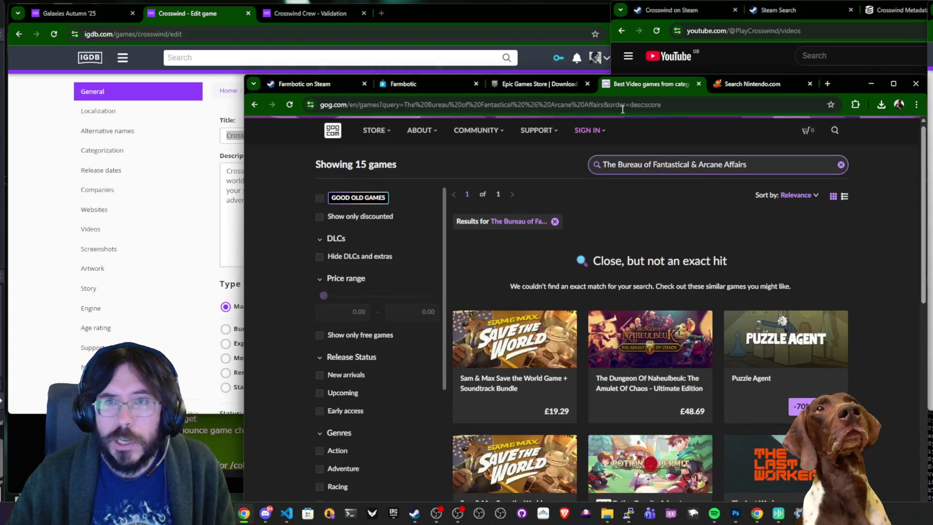
triple_click(708, 165)
key(ctrl+v)
key(Return)
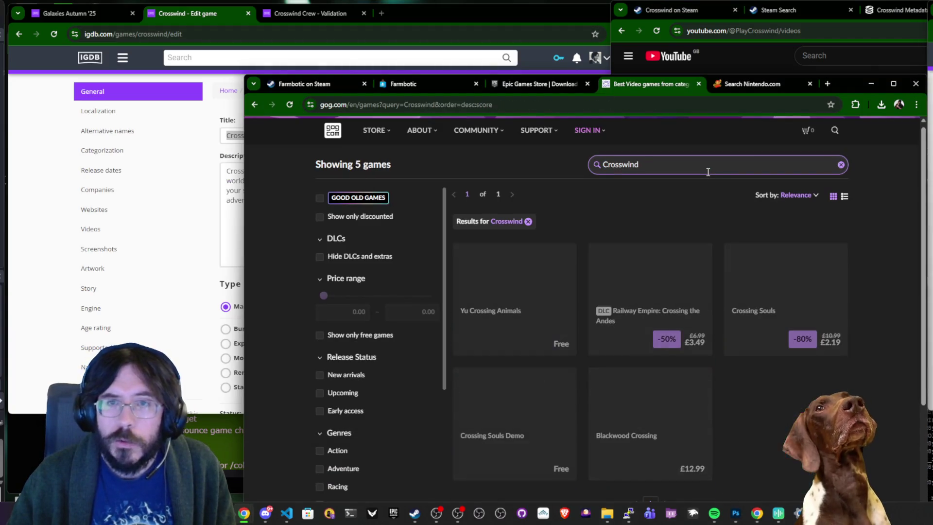
click(534, 84)
triple_click(387, 176)
key(ctrl+v)
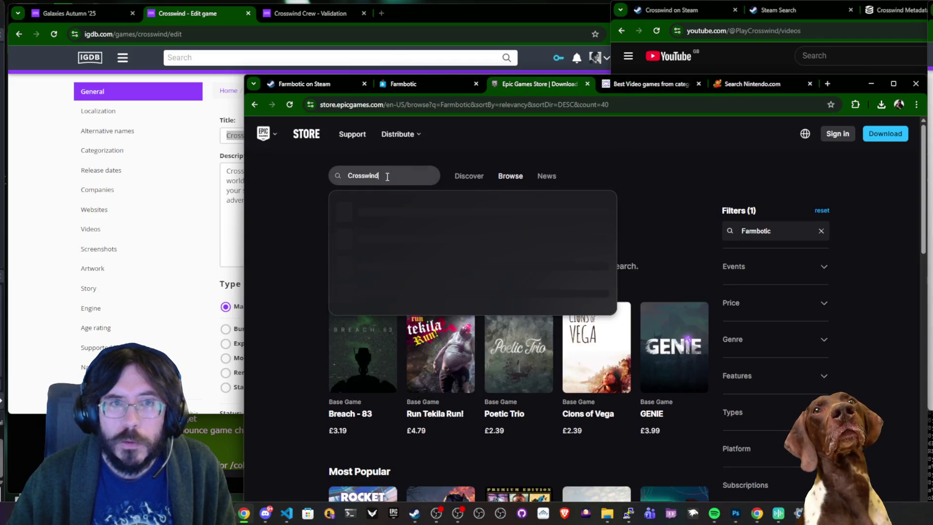
Search the PlayStation Store for Crosswind.
click(234, 199)
click(764, 156)
key(ctrl+shift+Tab)
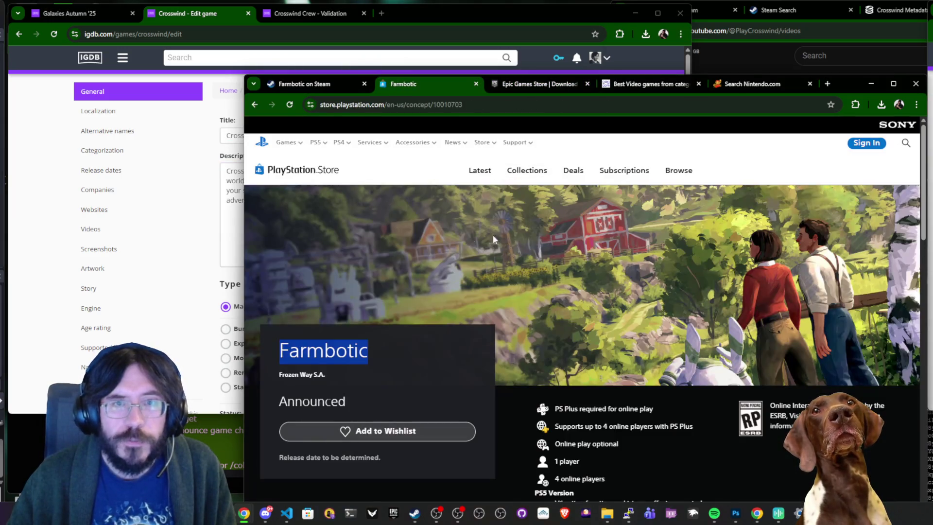
click(905, 144)
key(ctrl+v)
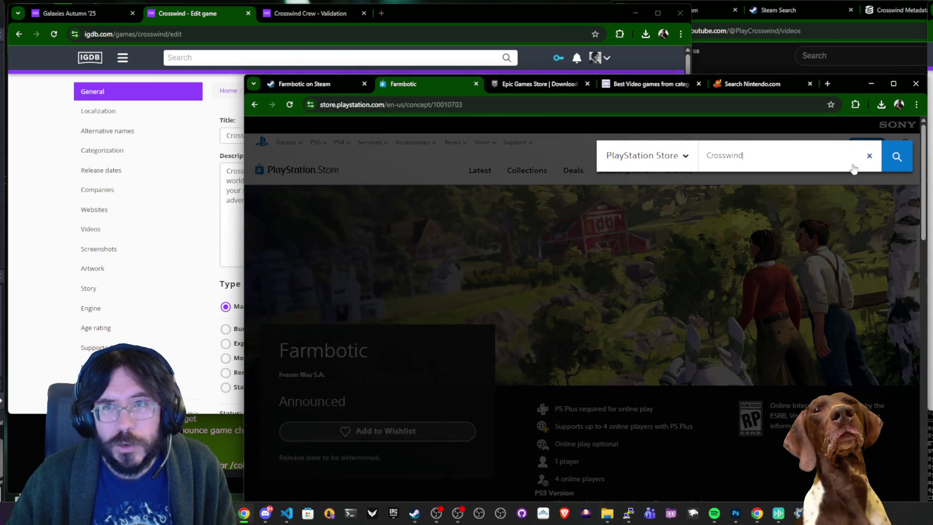
click(895, 159)
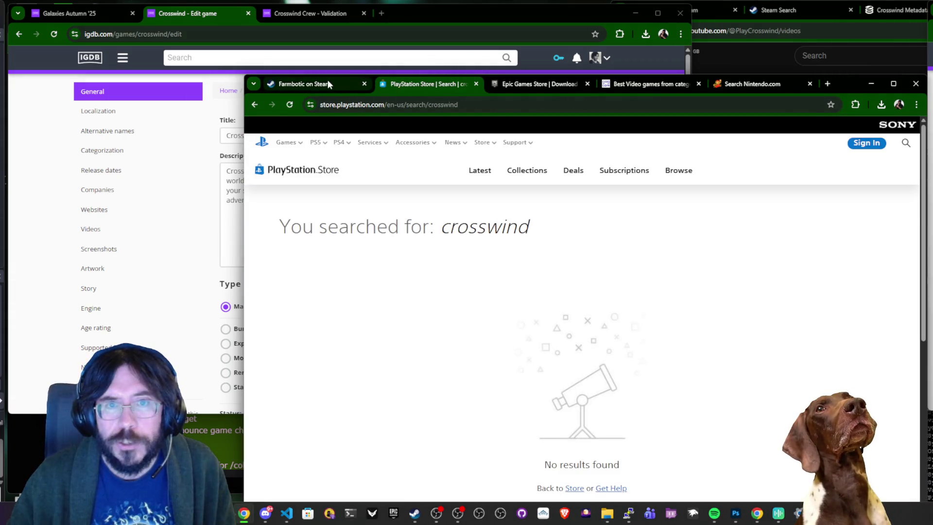
Search the Xbox store for Crosswind.
click(327, 82)
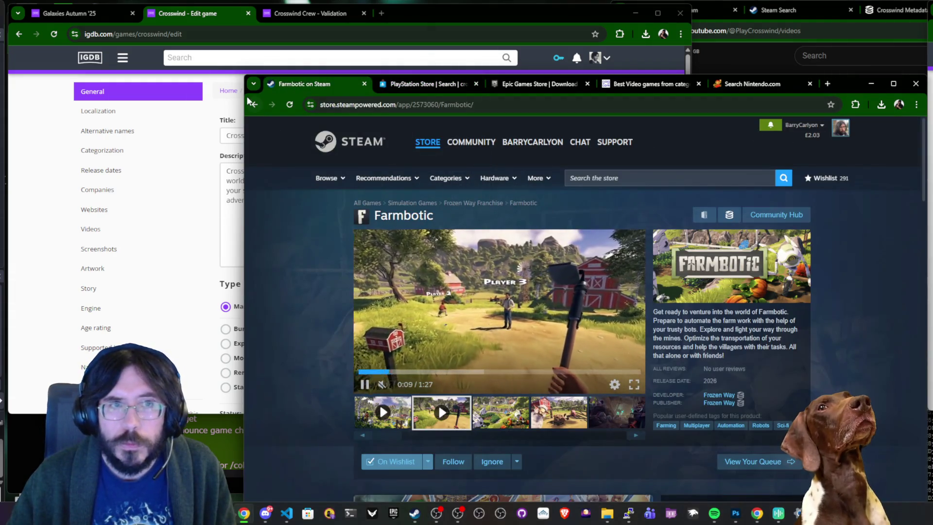
right_click(256, 104)
click(291, 125)
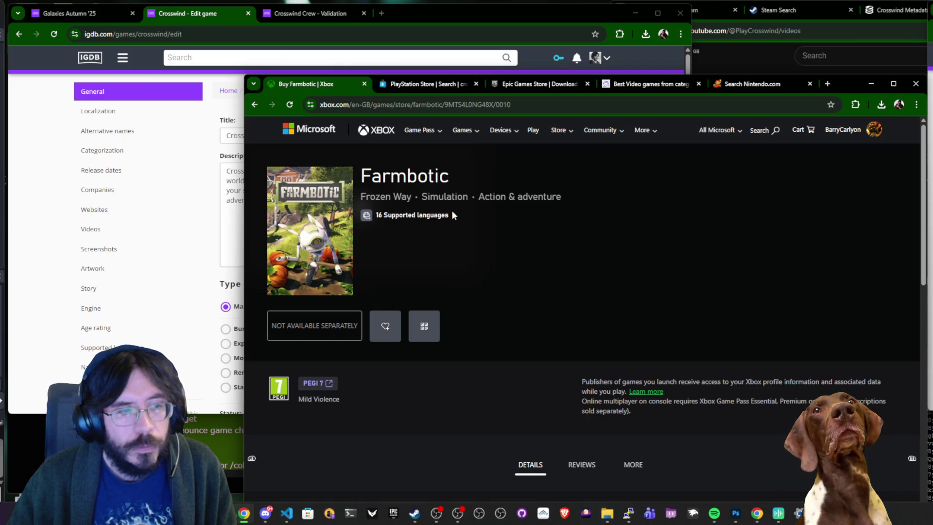
click(765, 130)
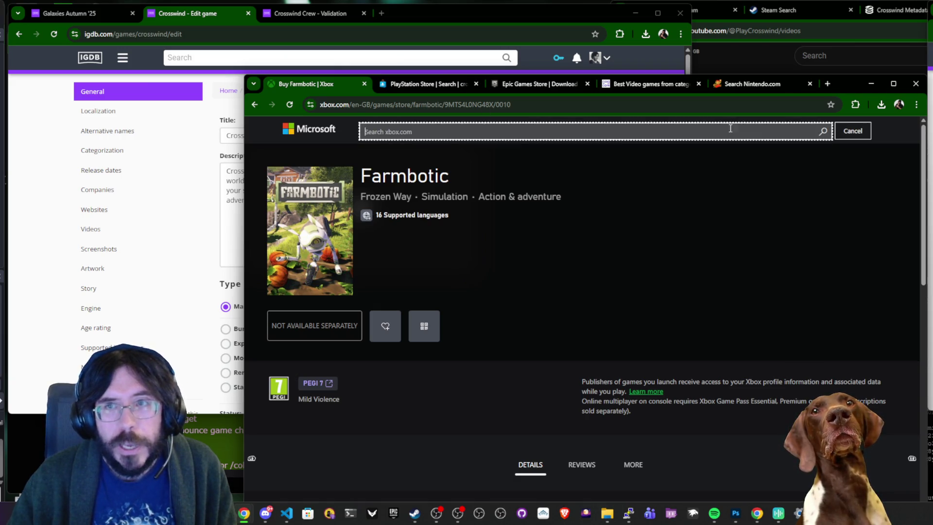
text(Crosswind)
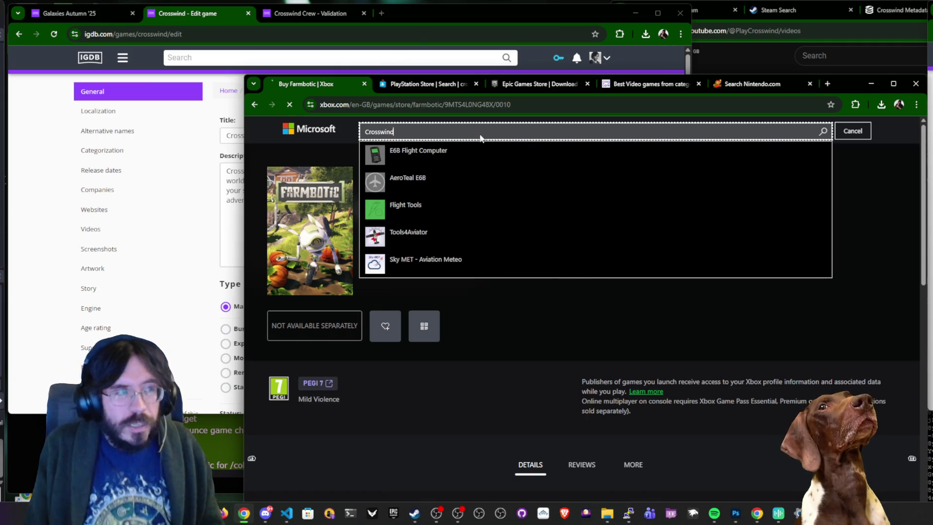
key(Return)
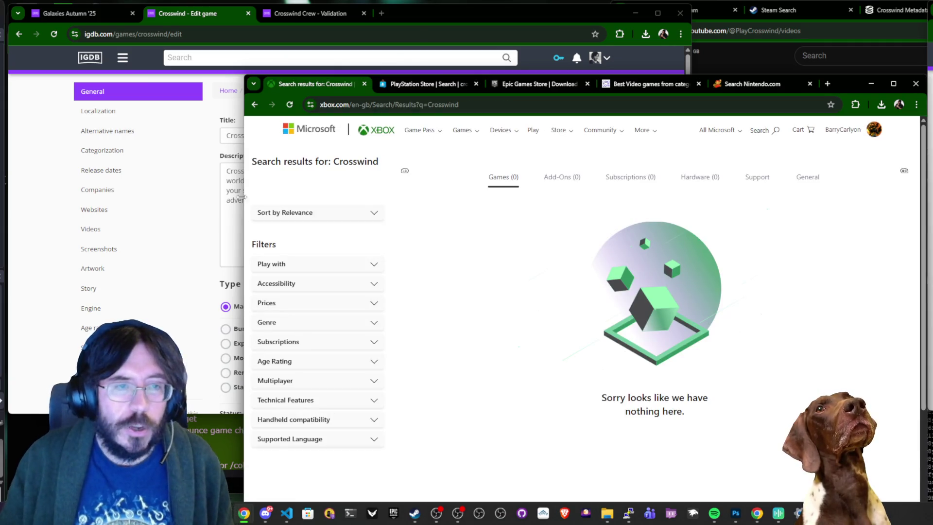
Submit the Crosswind game update.
click(228, 216)
scroll(229, 216, down, 4)
click(552, 313)
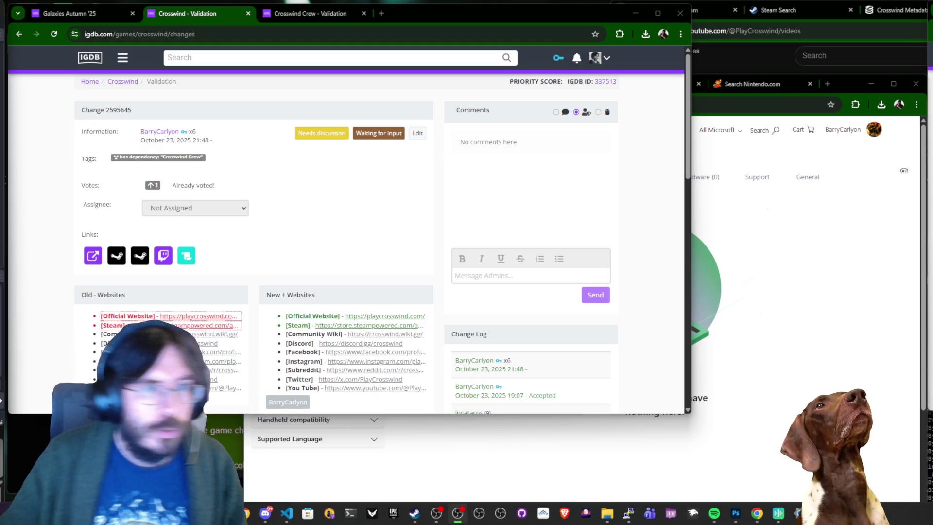
Close the Crosswind validation tabs and open Icarus (2021) from the Galaxies Autumn '25 list in the background.
key(ctrl+w)
key(ctrl+w)
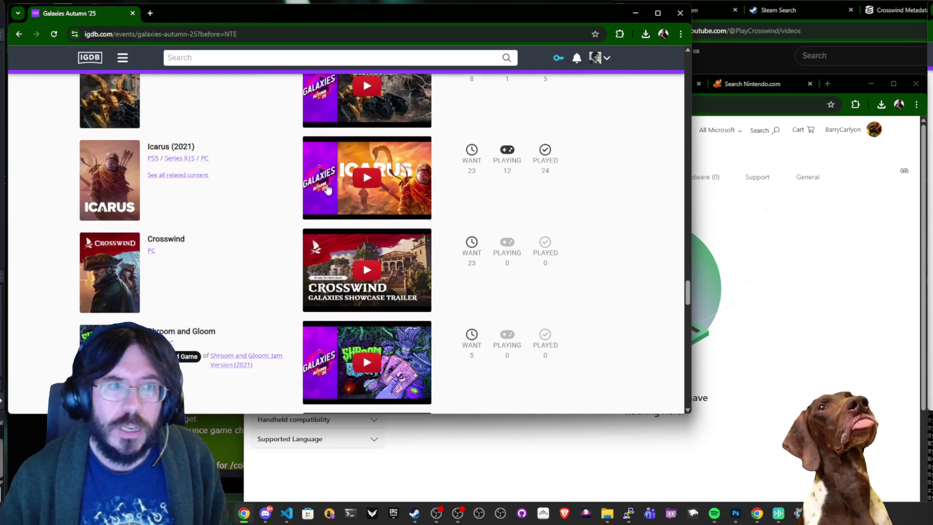
scroll(224, 213, up, 2)
middle_click(162, 251)
Switch to the Icarus (2021) game page tab.
scroll(112, 277, up, 6)
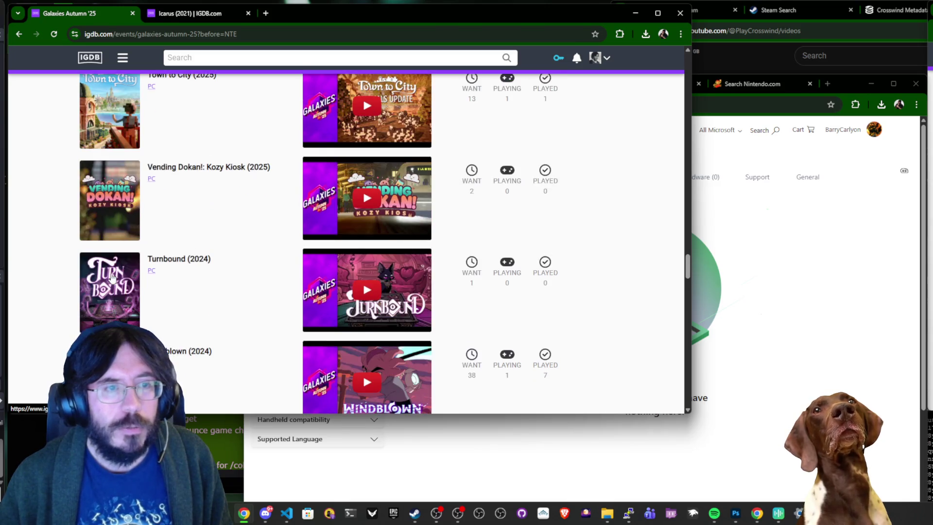
scroll(111, 277, down, 3)
scroll(125, 231, up, 2)
scroll(125, 231, up, 9)
scroll(107, 231, up, 8)
scroll(105, 226, up, 7)
scroll(106, 224, up, 10)
scroll(105, 223, up, 4)
scroll(102, 194, up, 12)
scroll(103, 213, up, 15)
scroll(54, 228, down, 18)
scroll(54, 229, down, 20)
scroll(53, 244, down, 17)
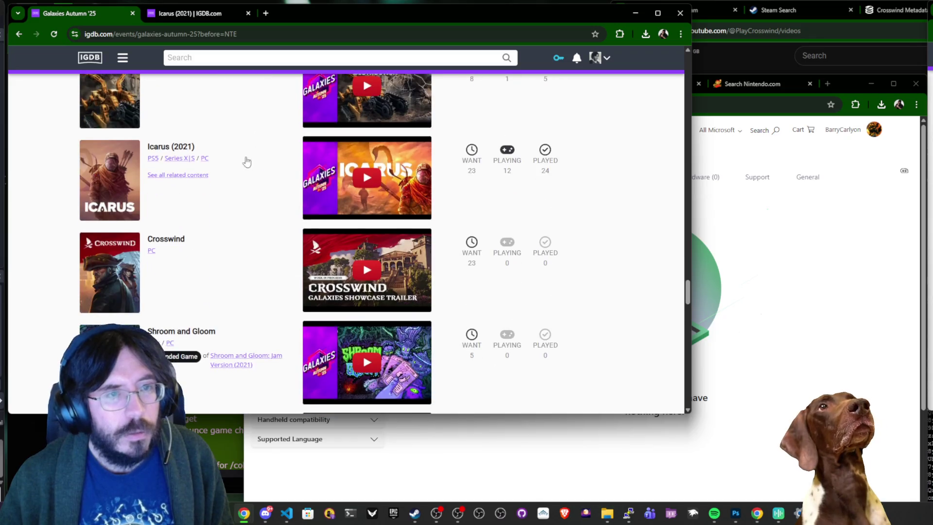
scroll(209, 214, up, 2)
click(220, 17)
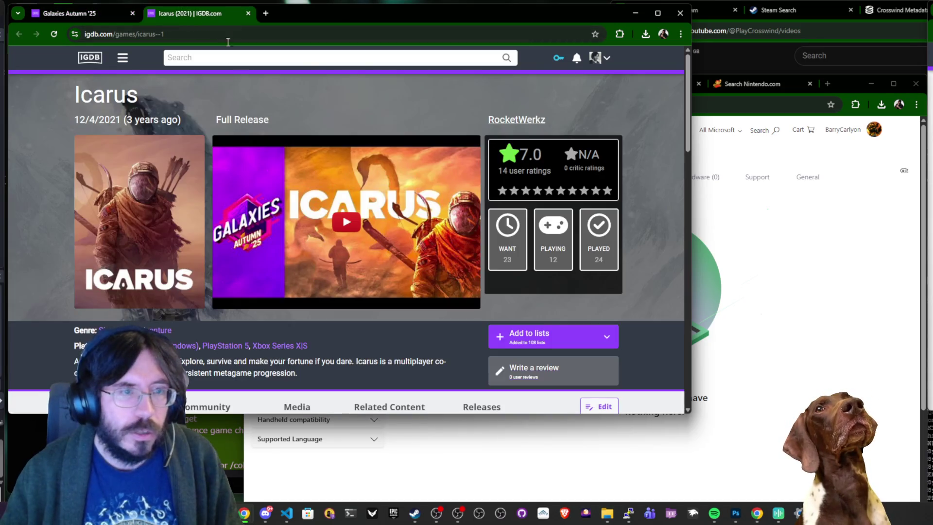
Open the Icarus edit form, then select the old Crosswind text in the Xbox store search.
scroll(615, 278, down, 5)
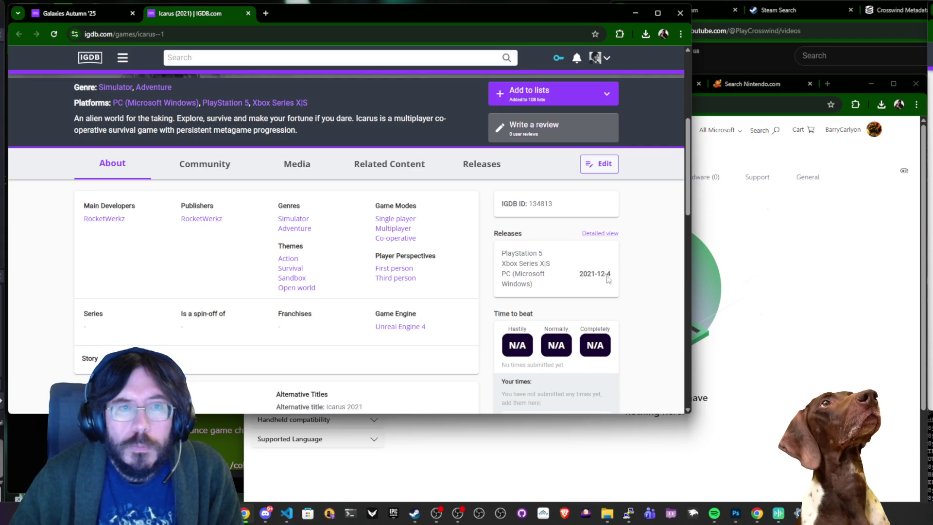
scroll(616, 278, down, 6)
scroll(612, 195, up, 5)
click(605, 117)
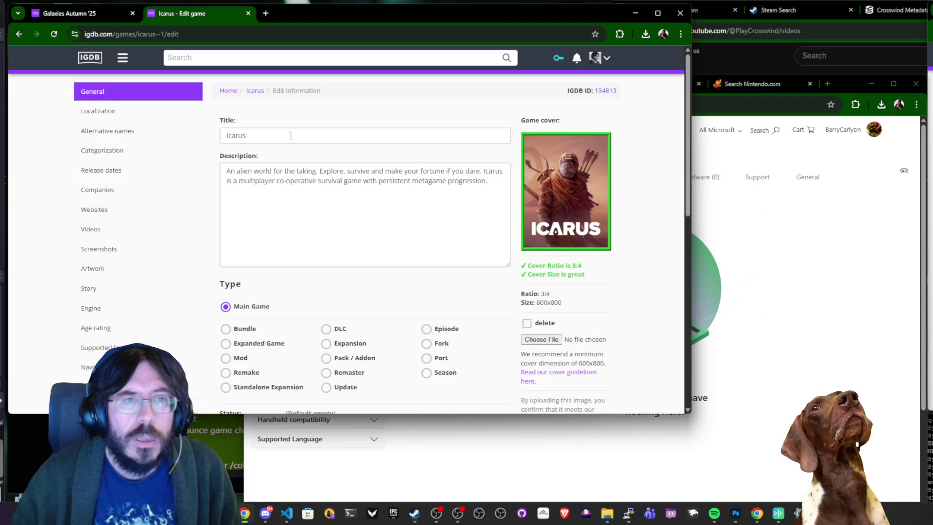
click(776, 130)
double_click(446, 132)
Search the Xbox store for Icarus and open the ICARUS: Console Edition page.
text(Icarus)
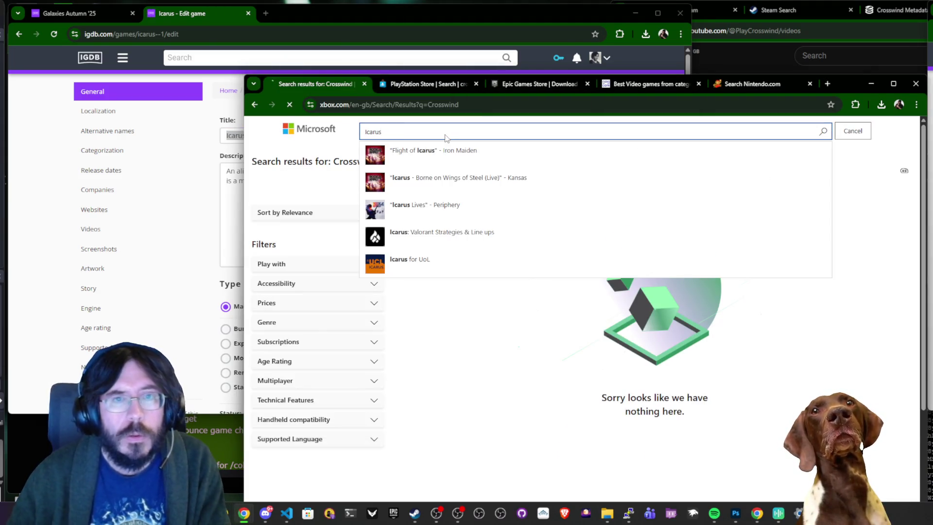
key(Return)
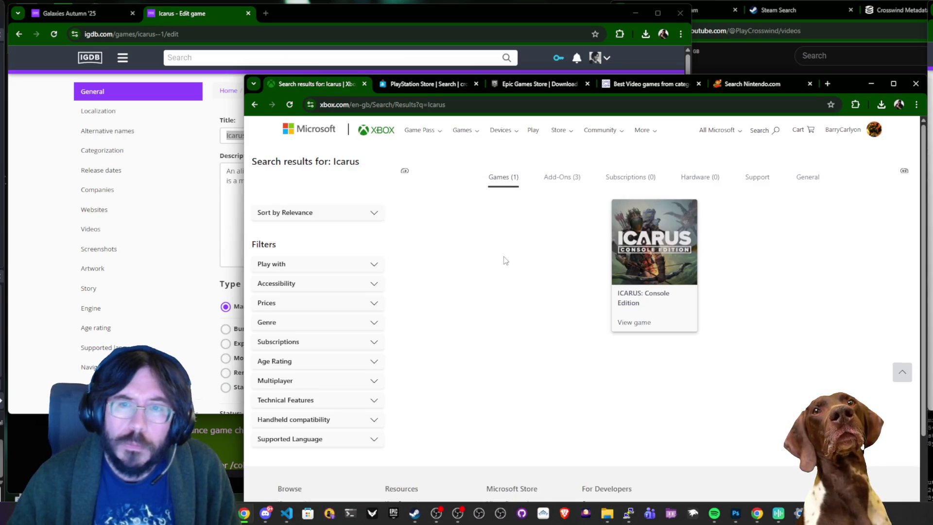
click(680, 252)
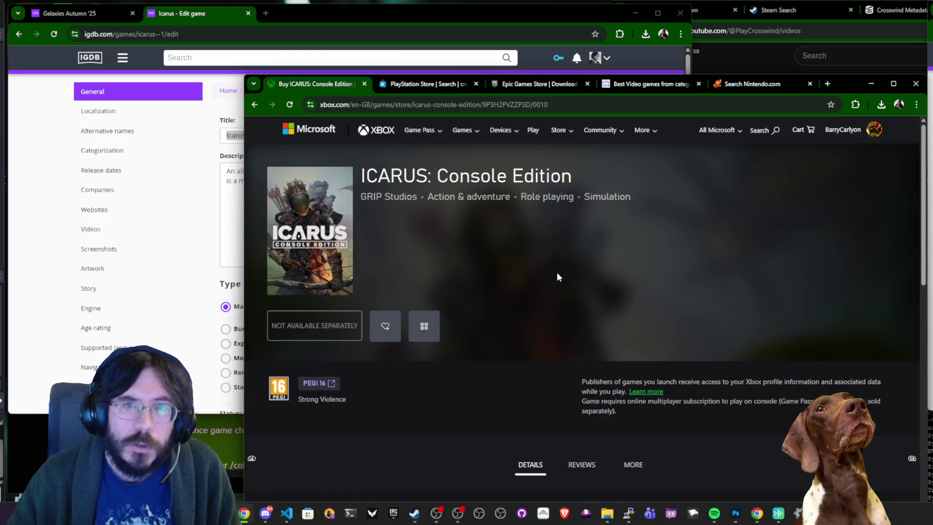
Review Icarus's release dates and companies in IGDB, then scroll the Xbox page's description.
click(125, 155)
click(112, 176)
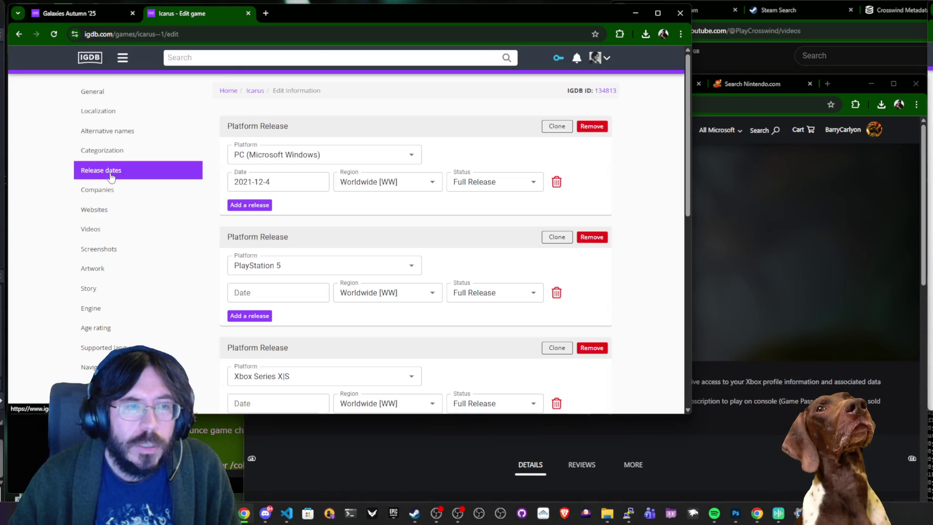
click(105, 188)
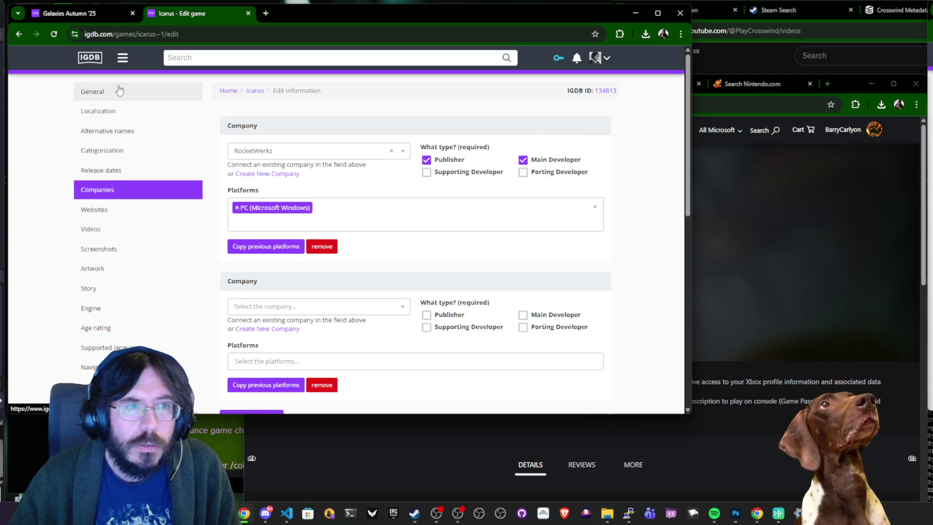
click(117, 92)
click(768, 244)
scroll(510, 295, down, 5)
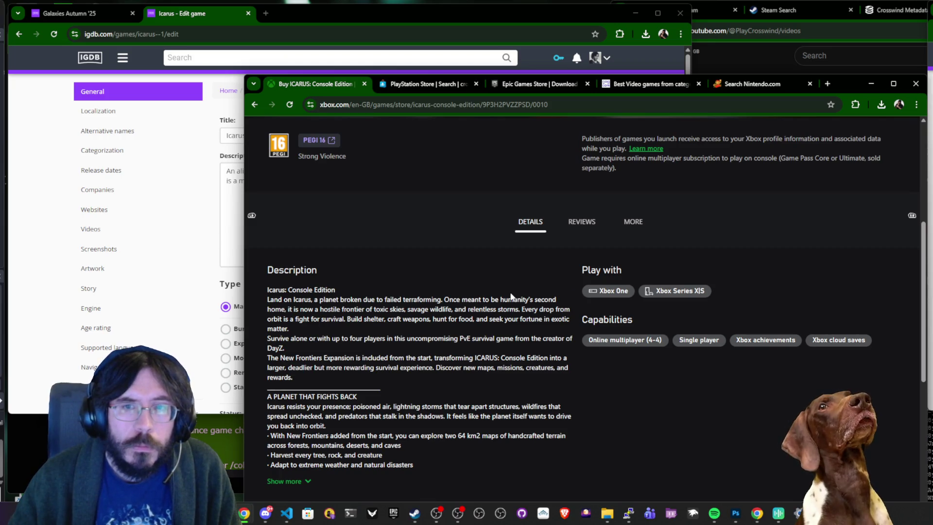
Move the Xbox ICARUS: Console Edition window aside to reveal the Icarus edit form.
scroll(511, 296, up, 5)
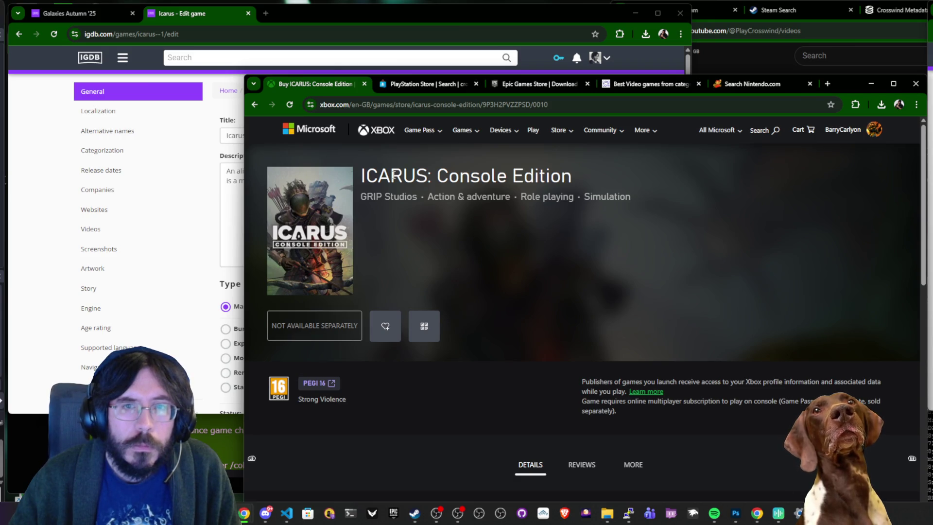
drag(840, 83, 932, 65)
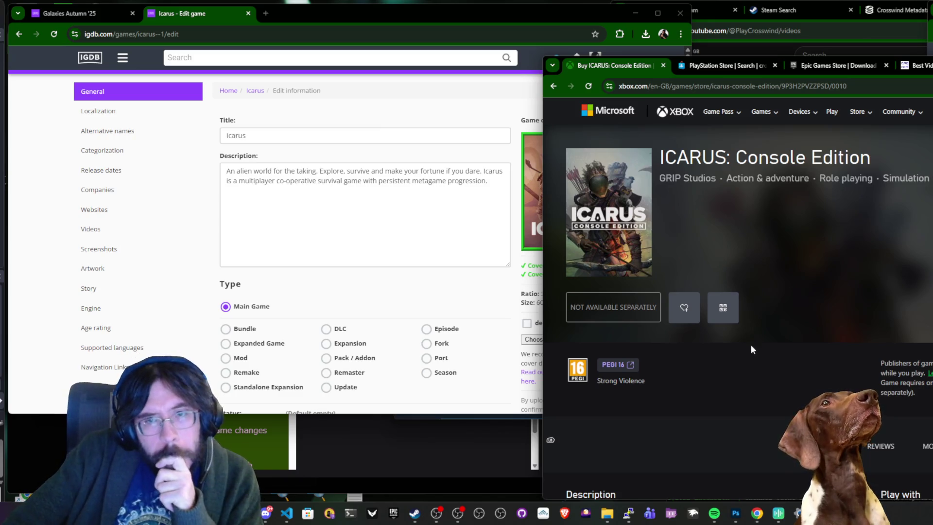
Find ICARUS: Console Edition in the PlayStation Store, then show Icarus release dates in IGDB.
key(ctrl+Tab)
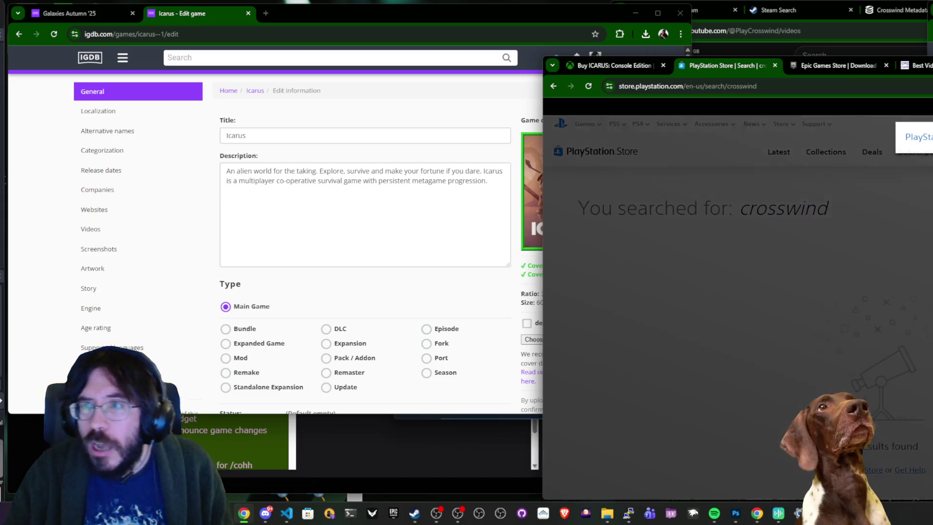
text(icarus)
key(Return)
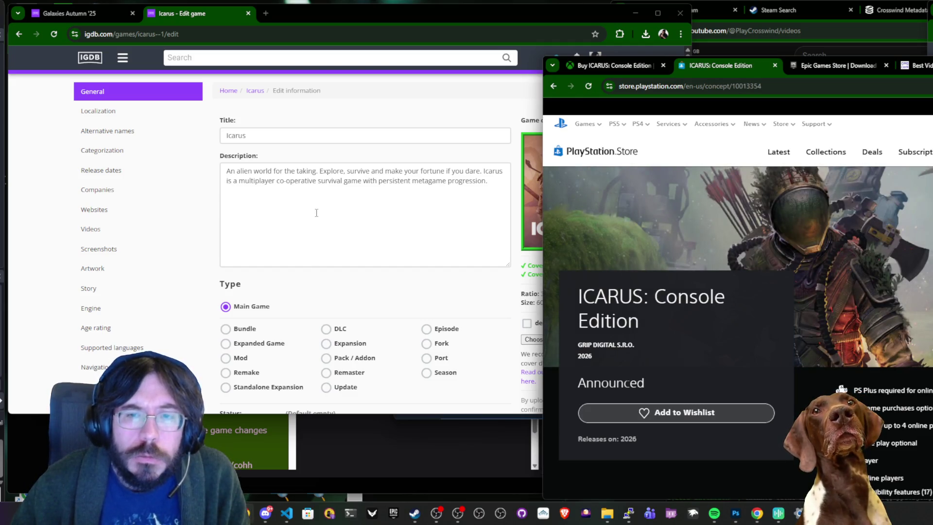
scroll(850, 291, down, 10)
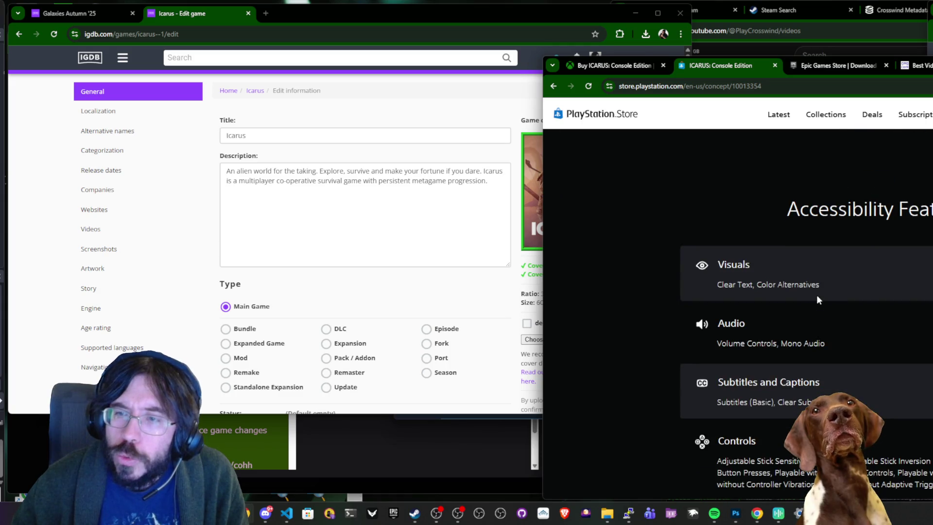
scroll(817, 300, up, 7)
scroll(817, 299, up, 3)
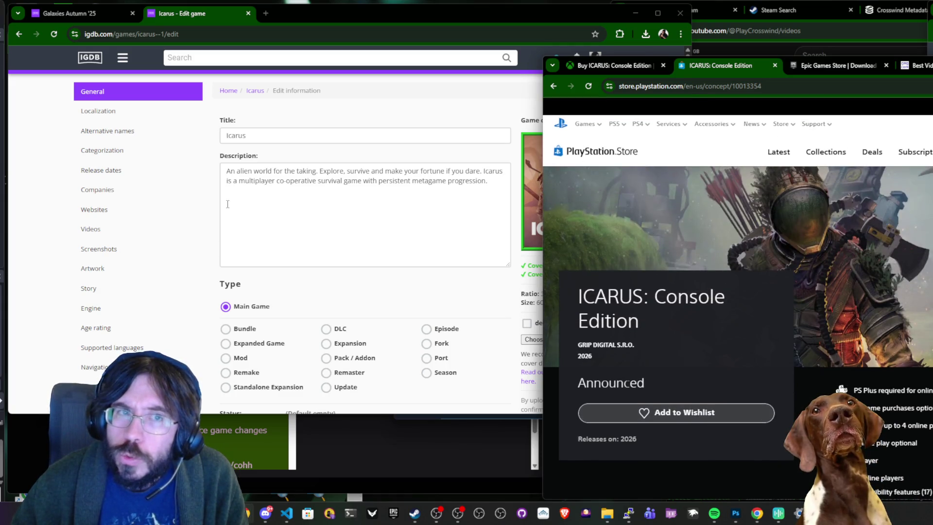
click(125, 171)
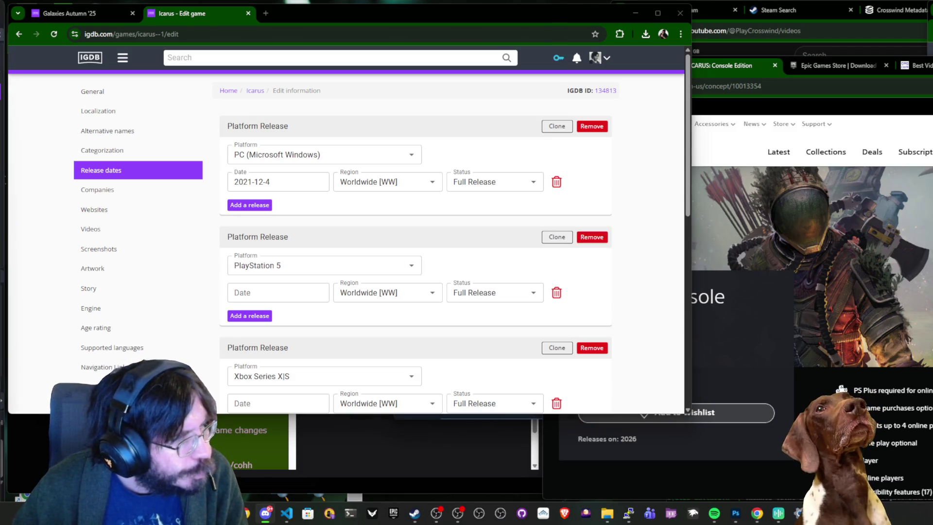
Open the Icarus edit page's General section in a second tab.
key(super)
key(Escape)
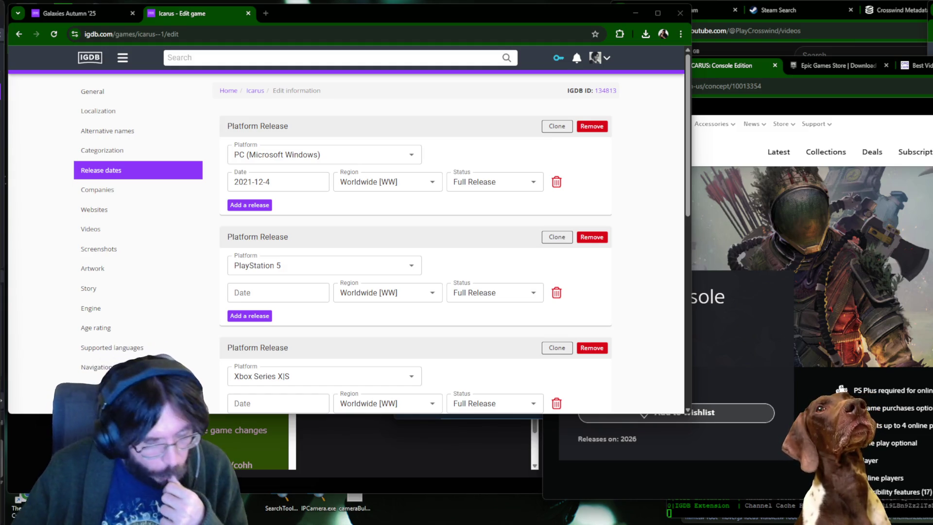
middle_click(95, 93)
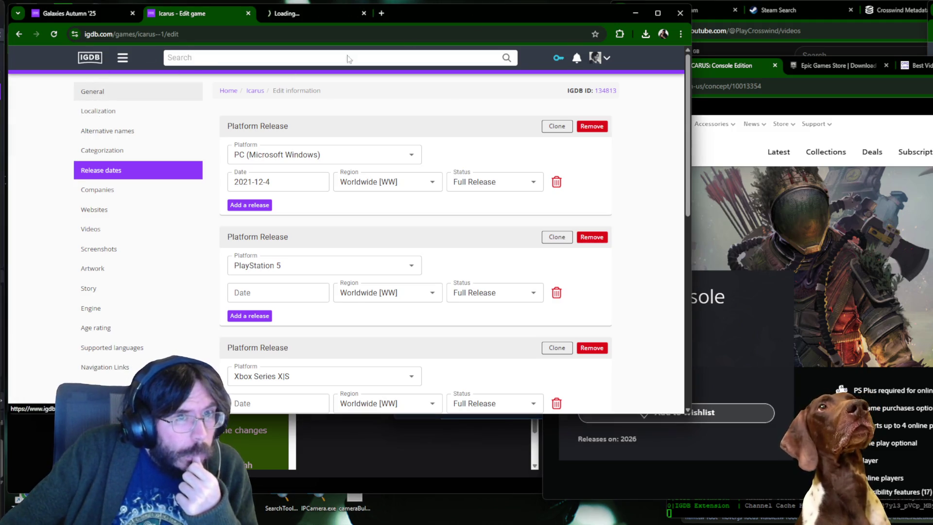
Search IGDB for rust and view Rust (2018)'s related ports and DLCs.
click(331, 13)
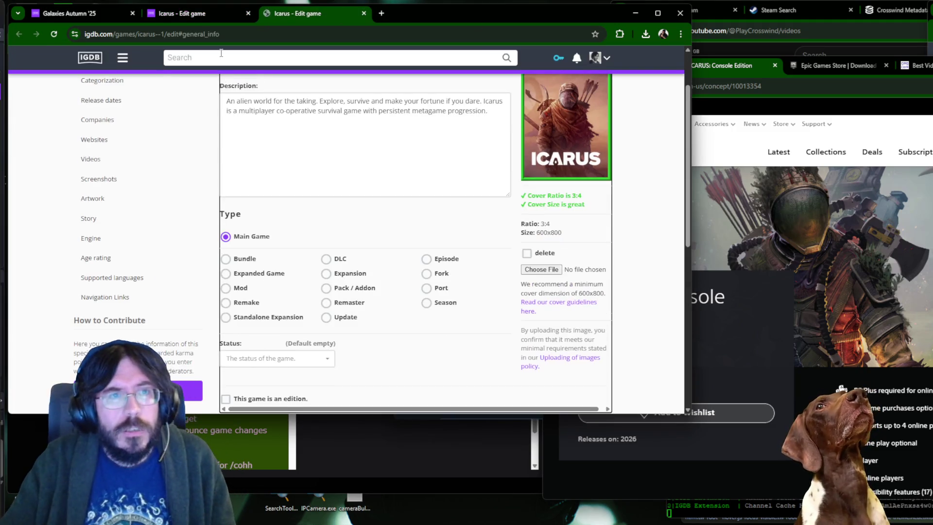
click(221, 54)
text(rust)
key(Return)
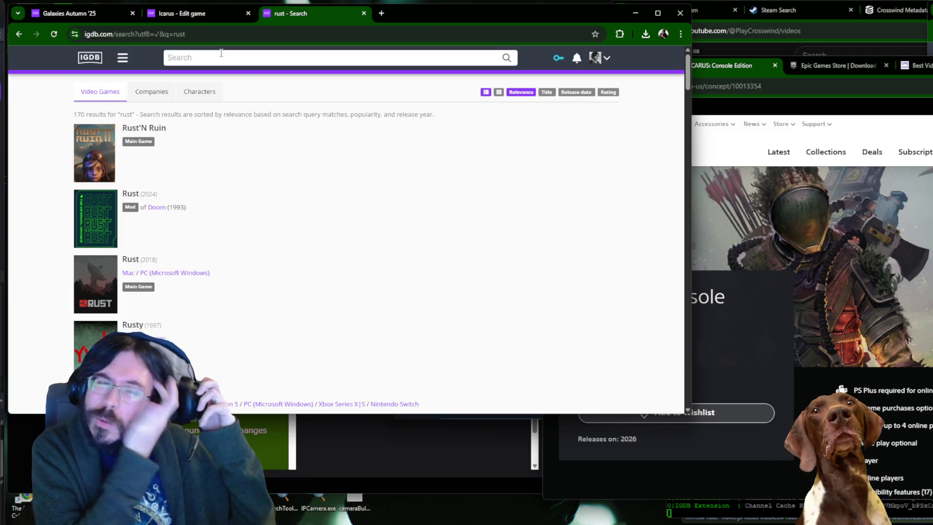
click(132, 264)
scroll(318, 229, down, 3)
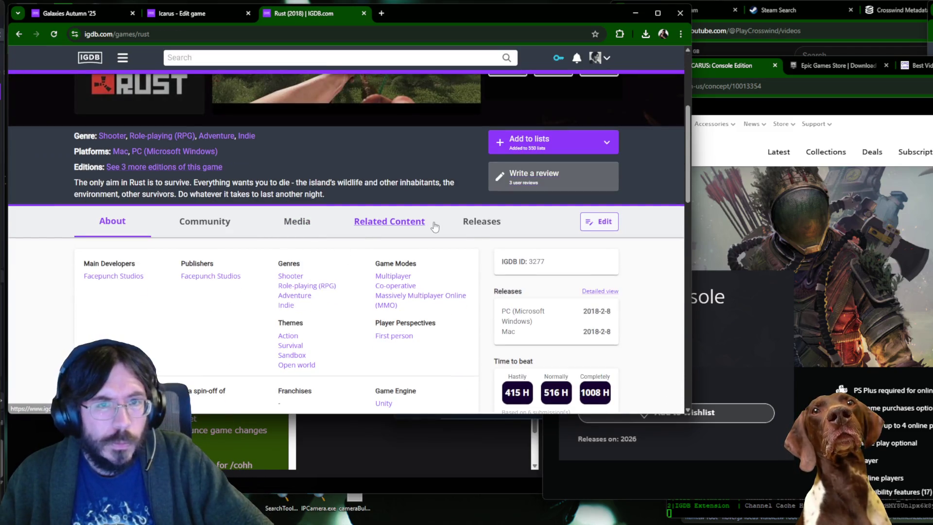
click(434, 226)
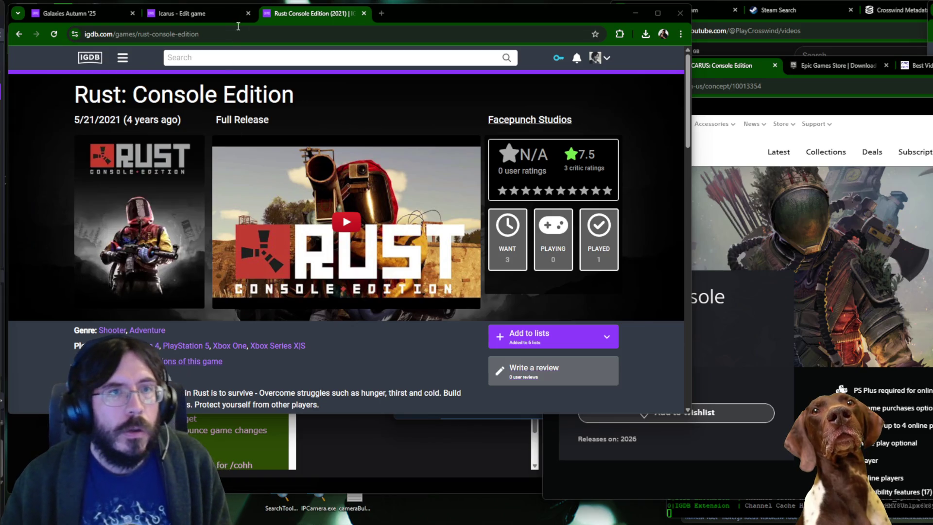
Remove Icarus's PlayStation 5 and Xbox Series X|S releases and open IGDB home in a new tab.
click(210, 13)
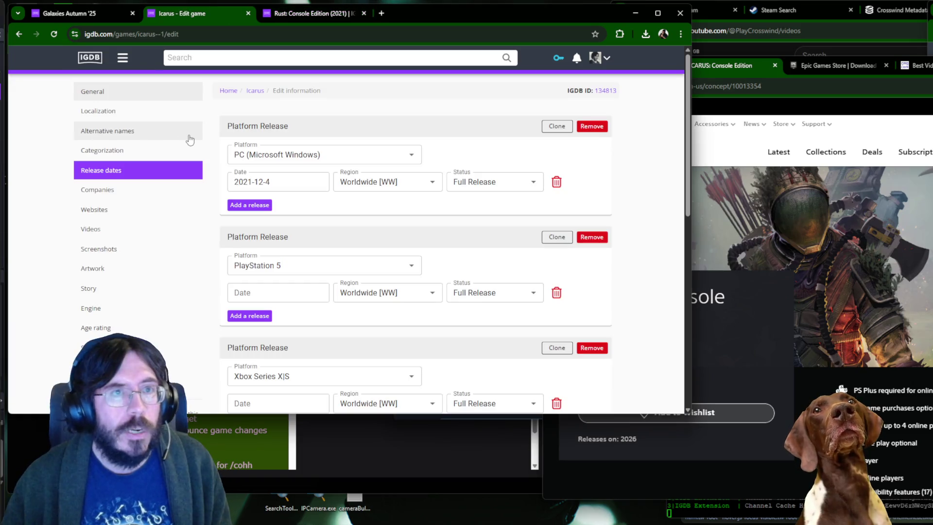
click(590, 238)
click(587, 244)
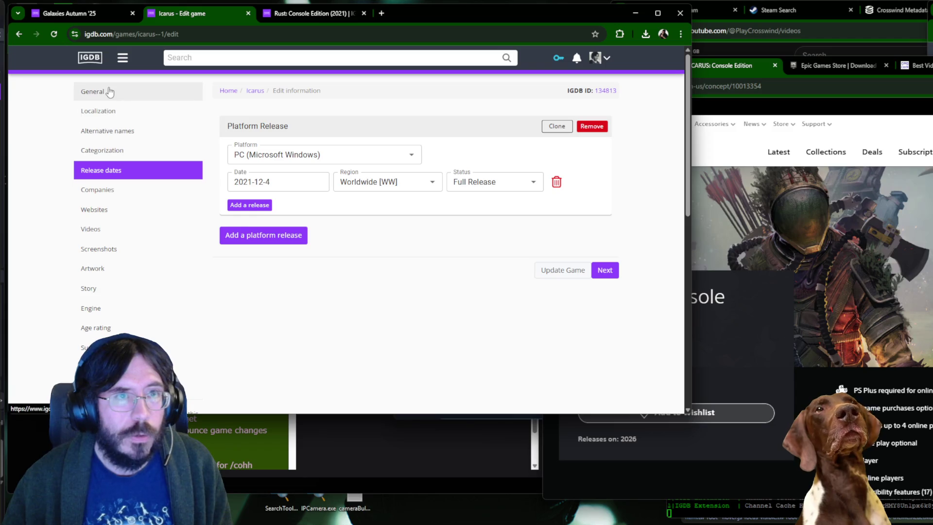
middle_click(228, 91)
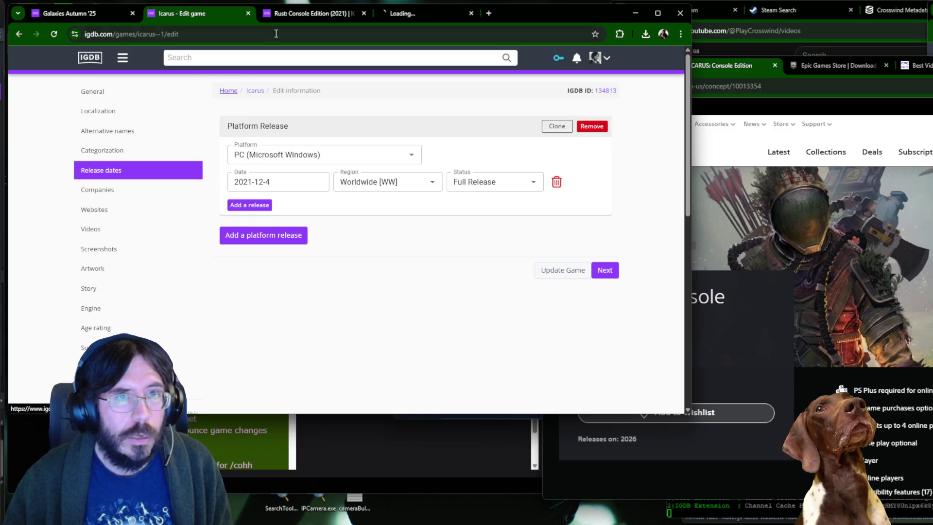
click(438, 17)
drag(437, 15, 321, 15)
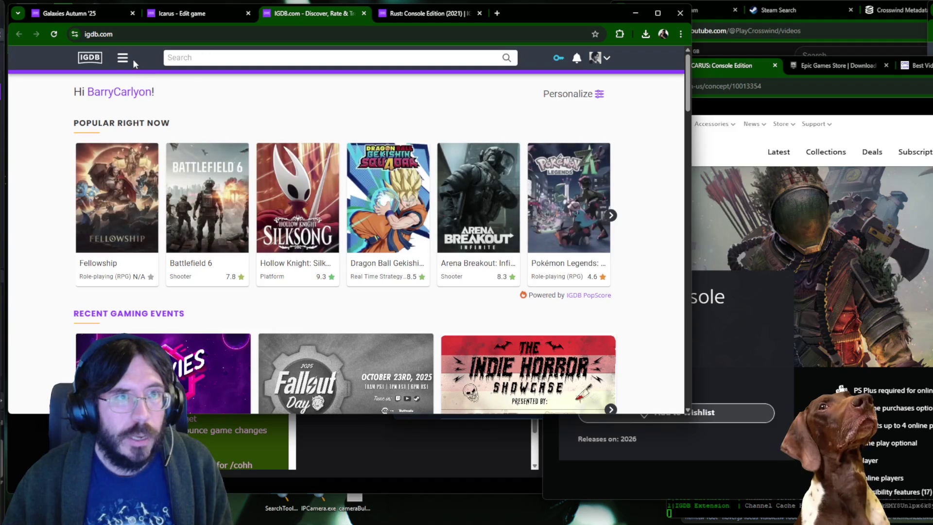
Start a new game and add 'ICARUS: Console Edition' as its Stylized alternative title.
click(121, 58)
click(286, 103)
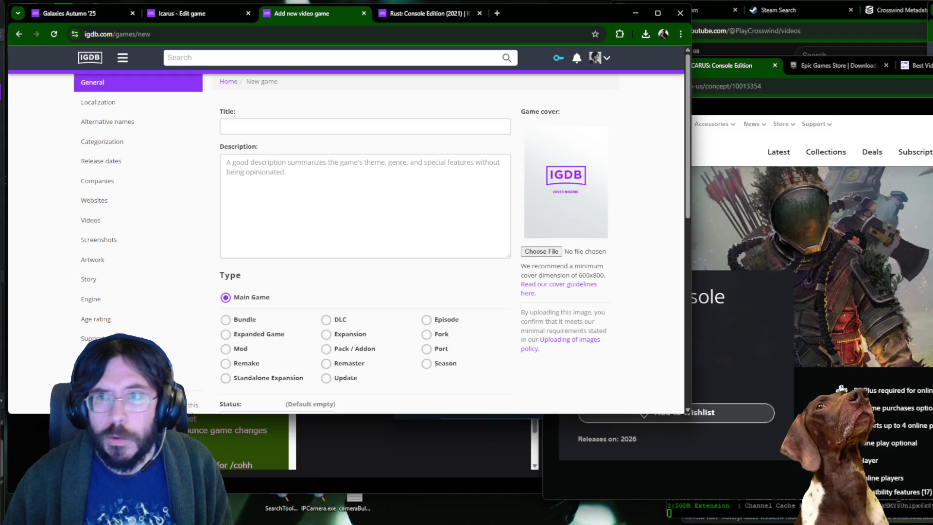
click(626, 307)
triple_click(625, 307)
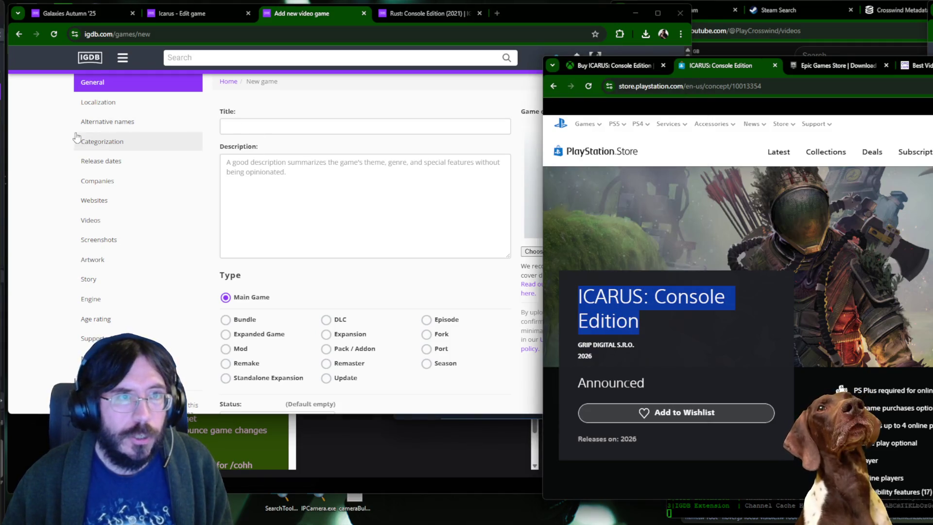
click(108, 122)
click(256, 134)
click(292, 127)
text(ICARUS: Console Edition)
click(467, 127)
text(st)
click(462, 177)
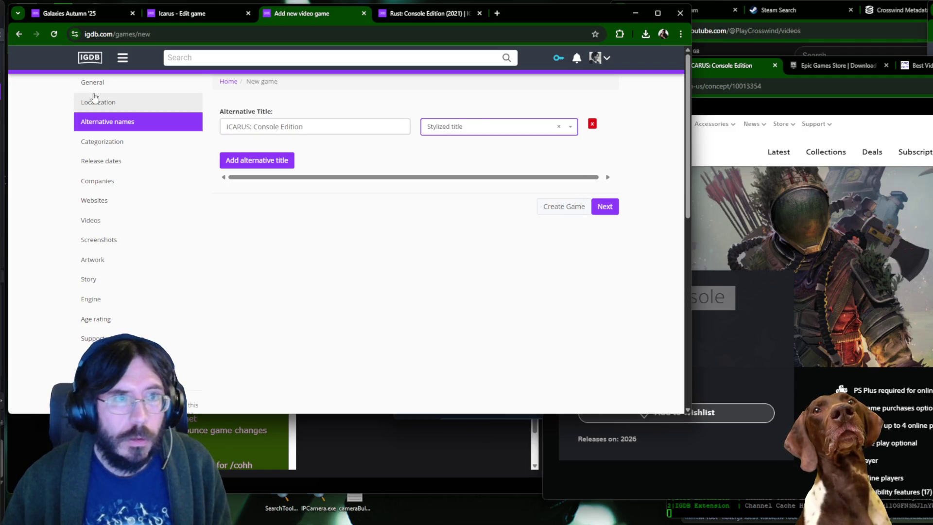
Enter 'Icarus: Console Edition' as the new game's main title.
click(93, 82)
click(178, 15)
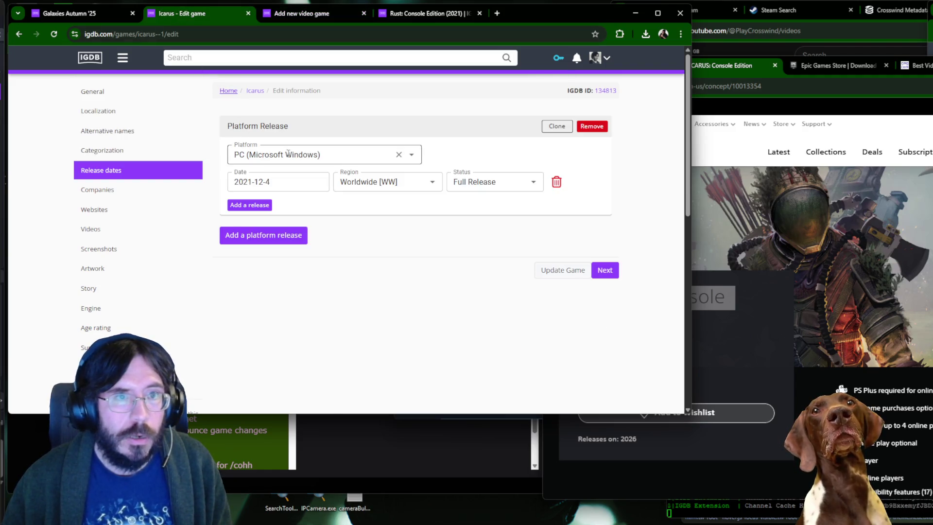
click(118, 91)
click(299, 18)
click(269, 123)
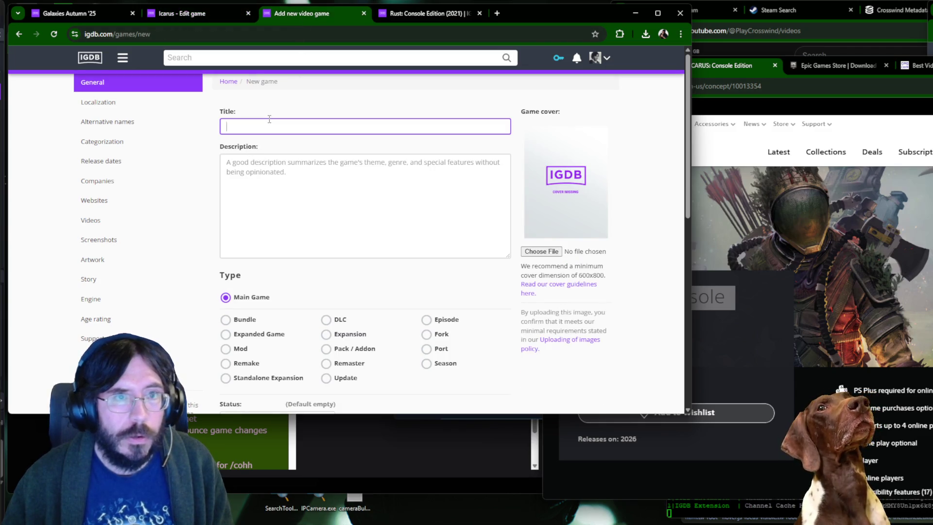
text(Icarus: Console Editi)
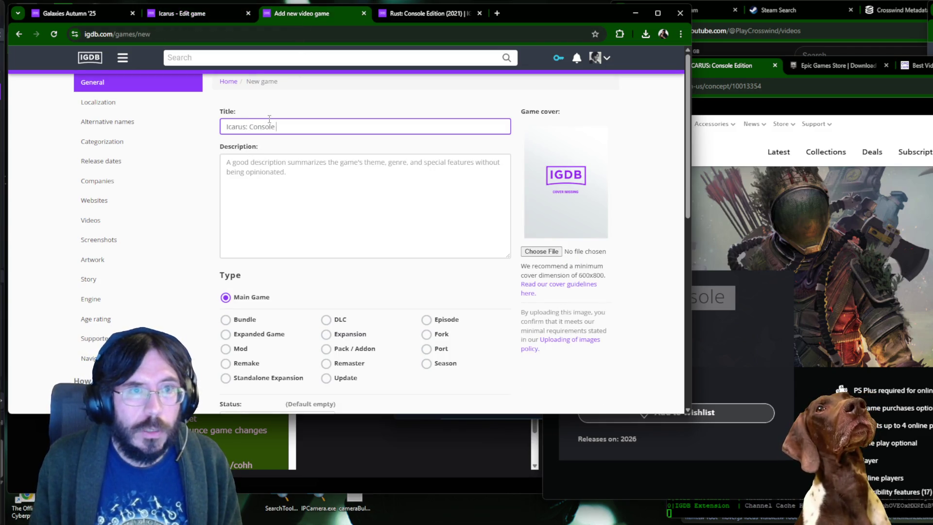
text(on)
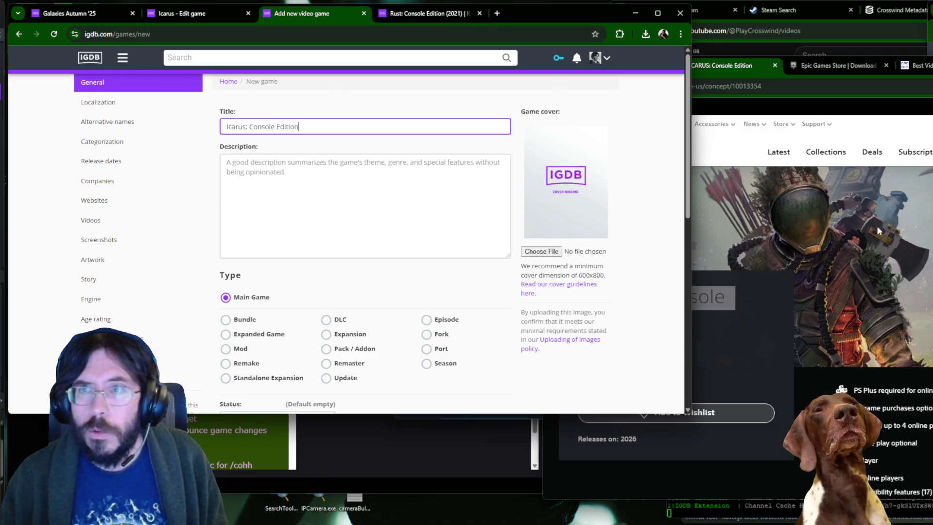
click(424, 13)
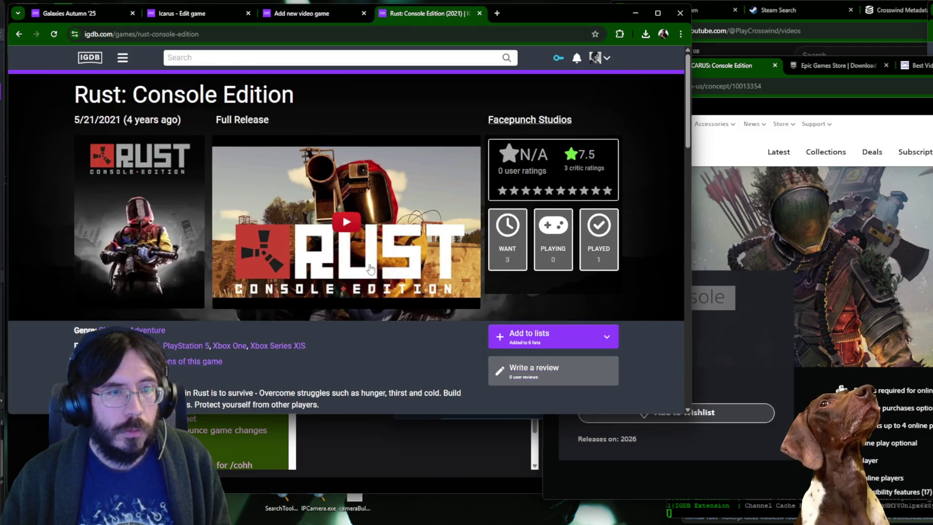
Copy the Xbox store description into the new entry's Description field.
key(ctrl+shift+Tab)
click(913, 263)
scroll(914, 263, down, 6)
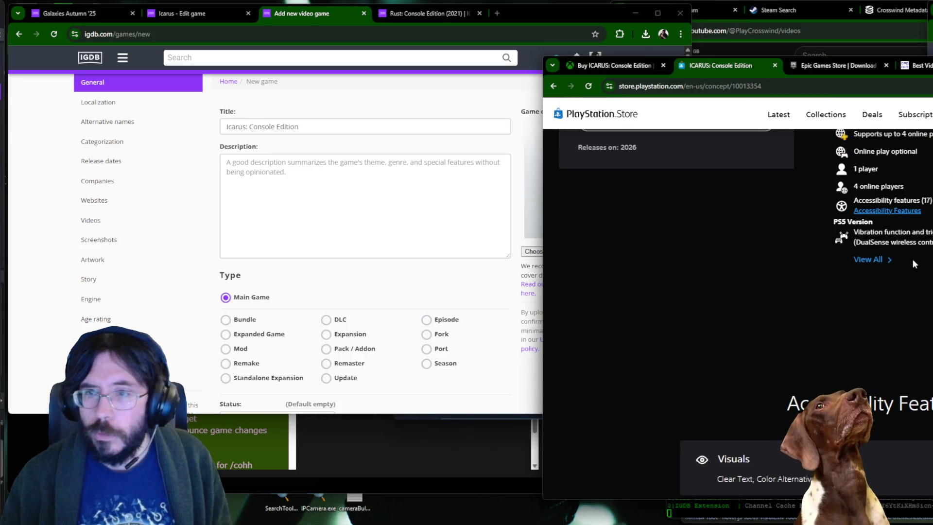
key(ctrl+shift+Tab)
scroll(913, 262, down, 5)
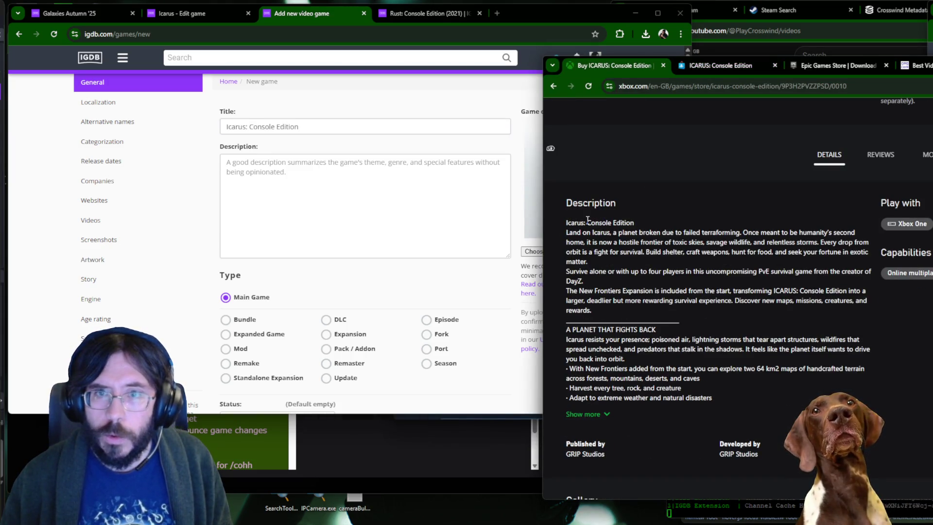
drag(596, 256, 557, 234)
key(ctrl+c)
click(350, 193)
key(ctrl+v)
Open the Xbox cover art at full size and copy the image.
click(705, 214)
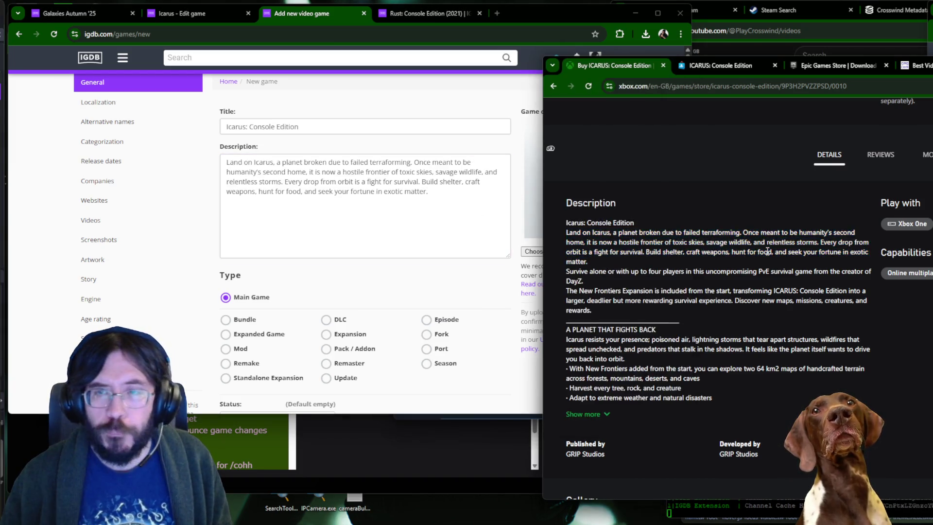
scroll(705, 214, up, 5)
right_click(624, 209)
click(651, 215)
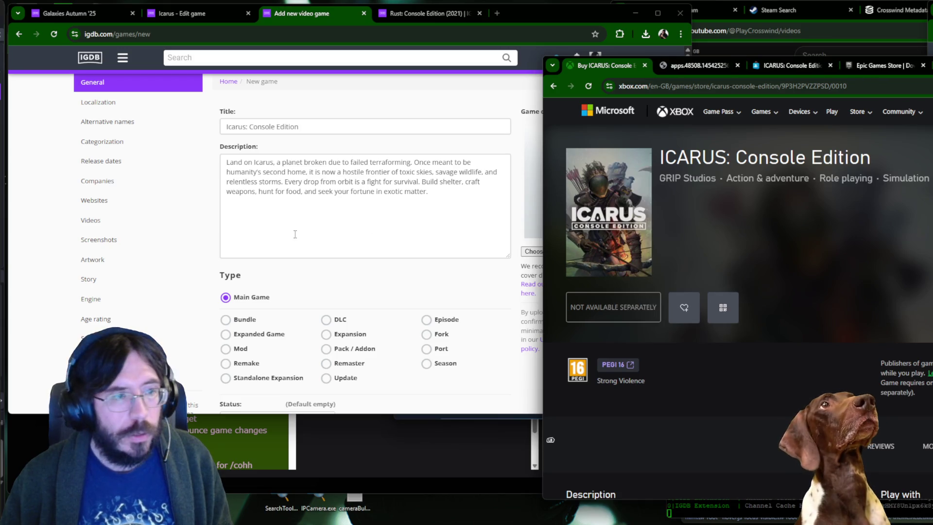
click(337, 181)
click(743, 61)
click(701, 68)
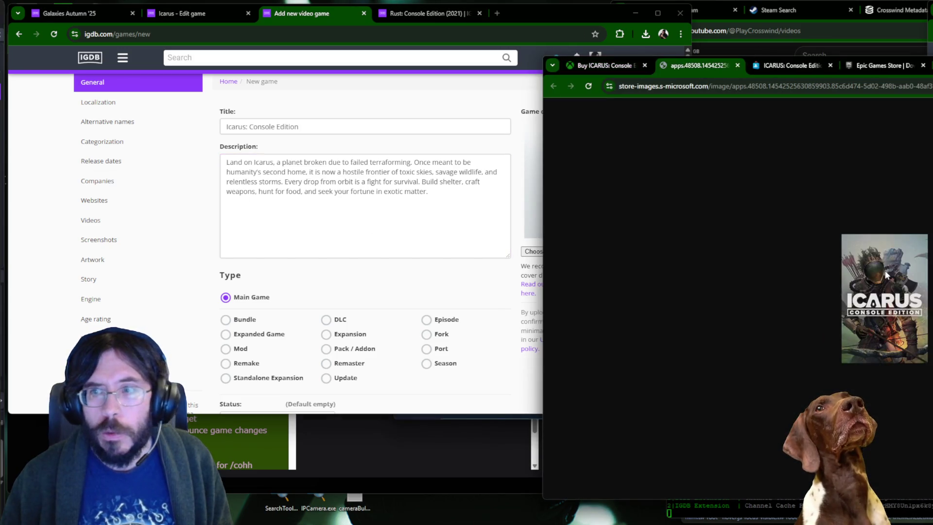
key(ctrl+l)
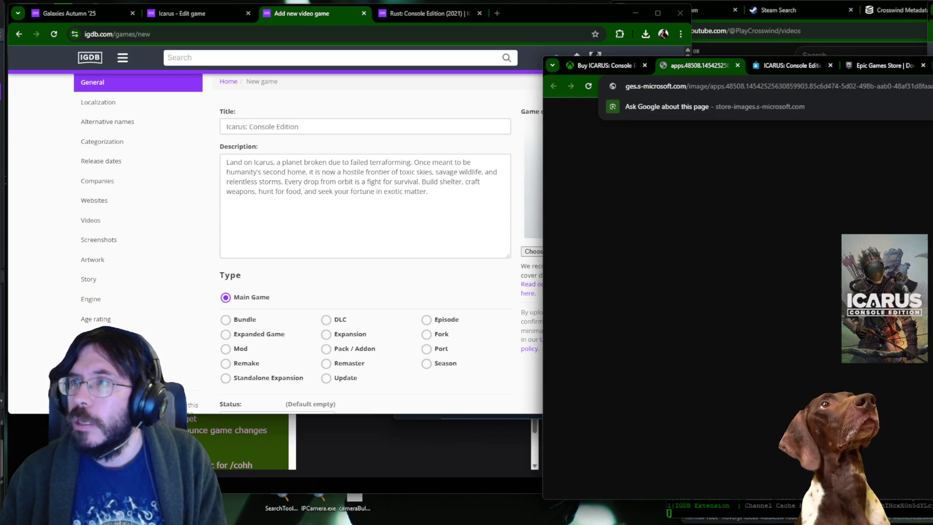
key(Return)
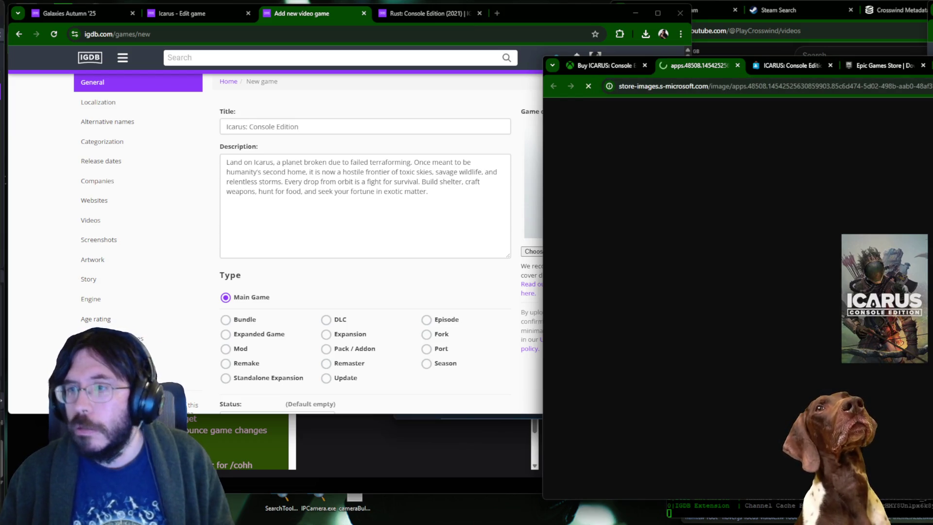
right_click(867, 278)
click(905, 312)
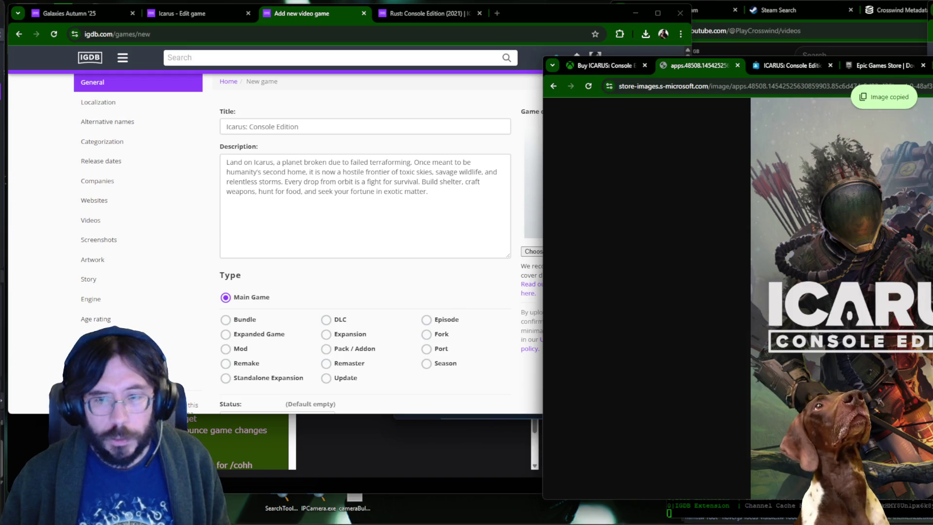
In Photoshop, discard the Team Lazerbeam document, delete the Shroom and Gloom layer, and paste the ICARUS cover.
key(alt+Tab)
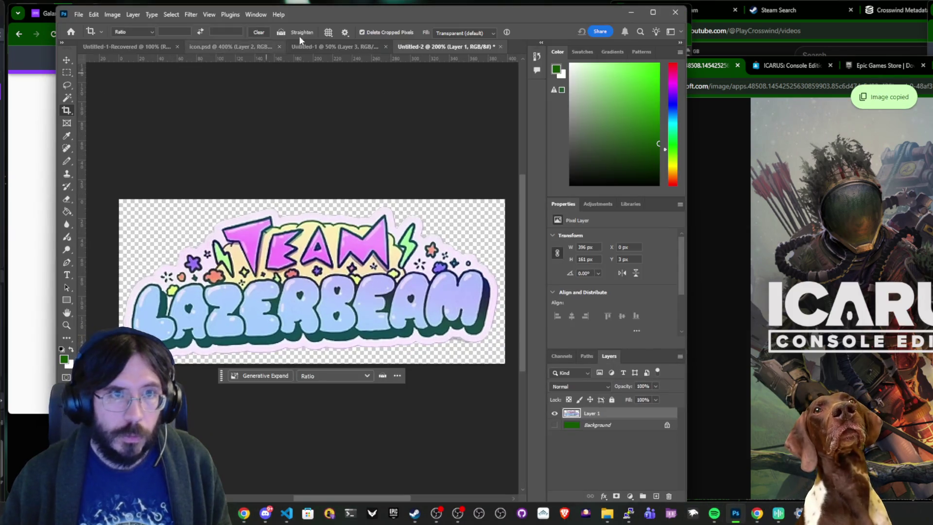
key(ctrl+w)
click(368, 195)
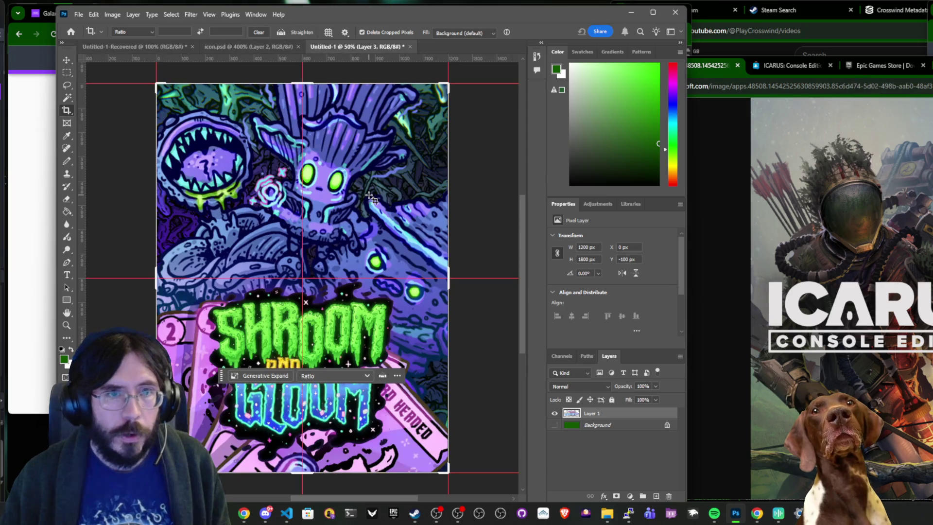
key(Delete)
key(ctrl+v)
Note the original Icarus IGDB ID 134813 and submit the Icarus edit page.
click(20, 266)
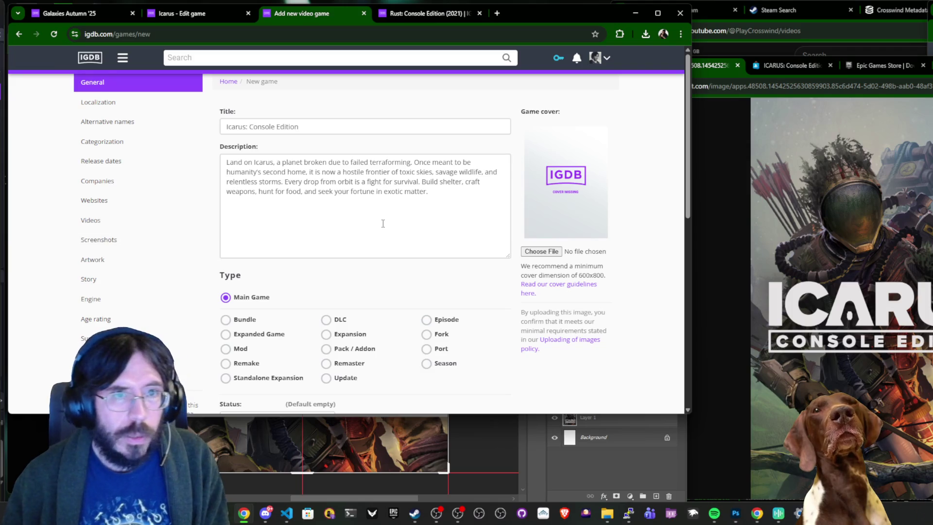
click(201, 15)
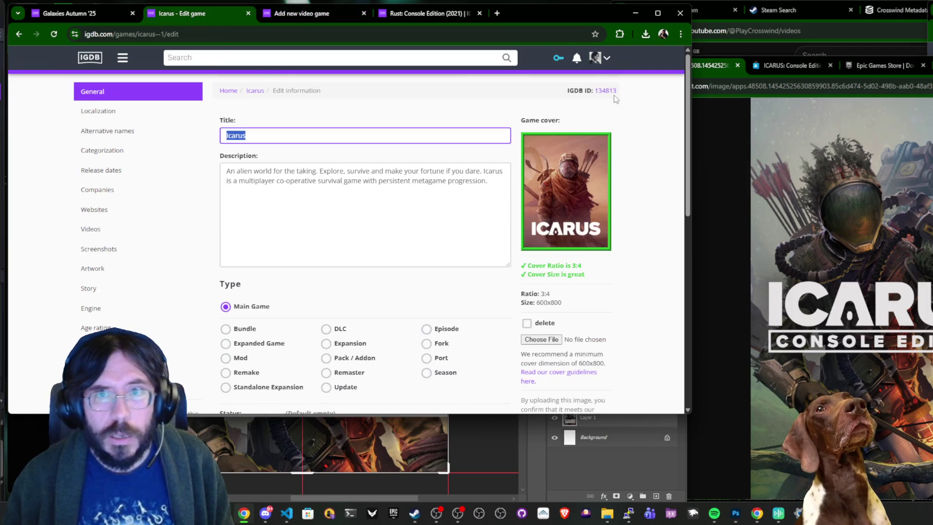
drag(567, 91, 602, 96)
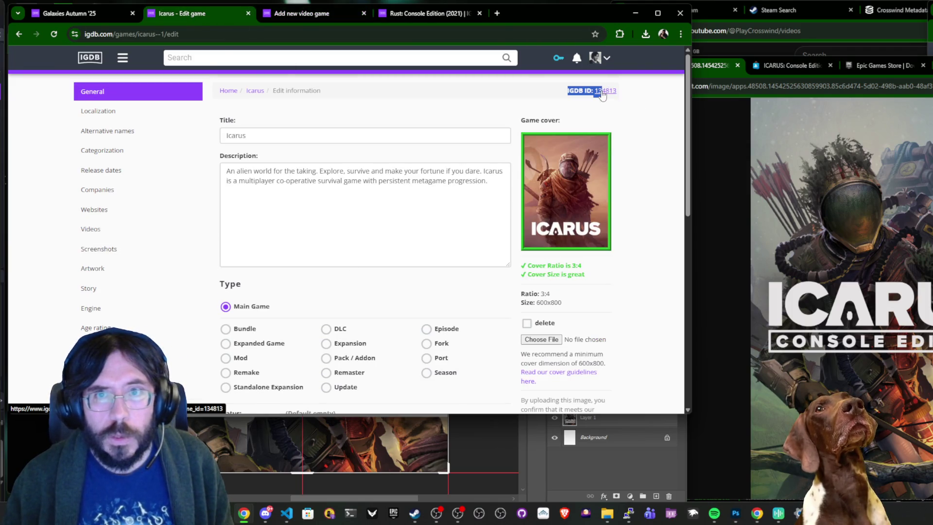
click(266, 38)
text(134813)
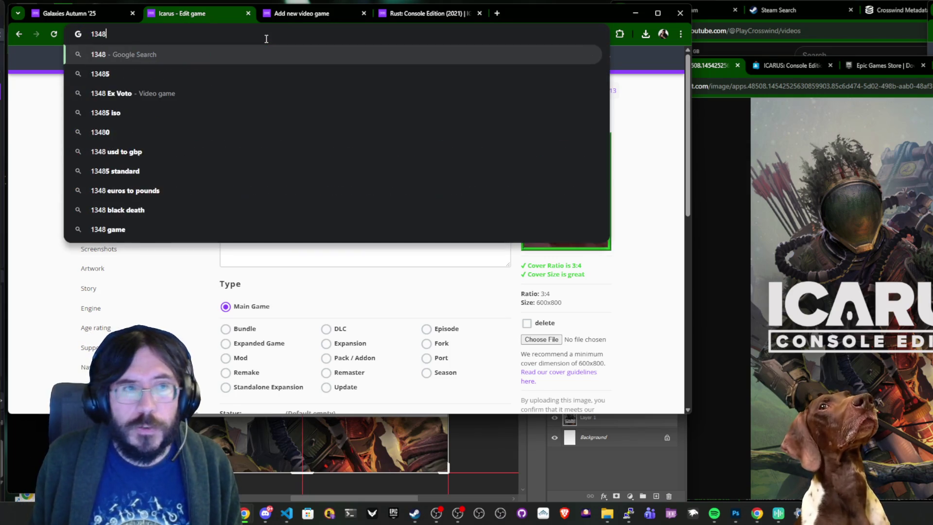
click(650, 274)
scroll(650, 274, down, 10)
click(604, 214)
Set the new entry's type to Port of Icarus (2021).
click(432, 13)
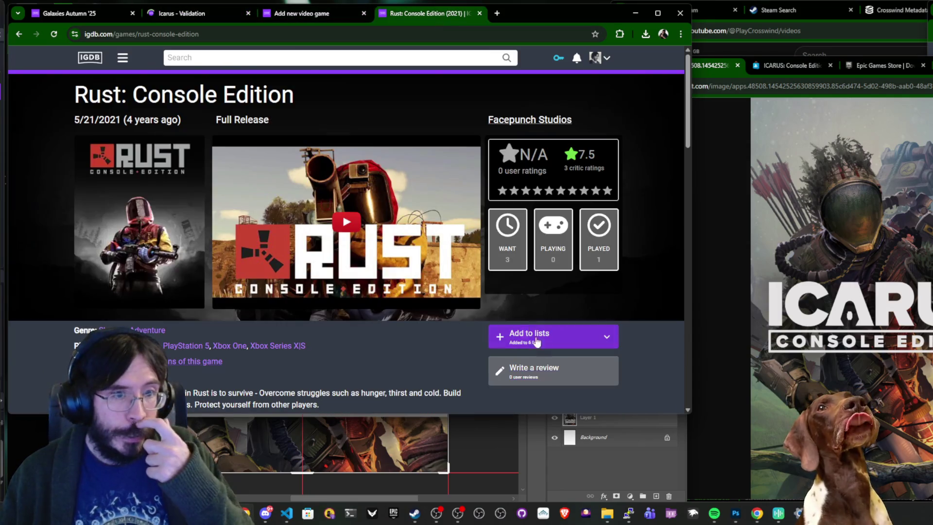
click(284, 21)
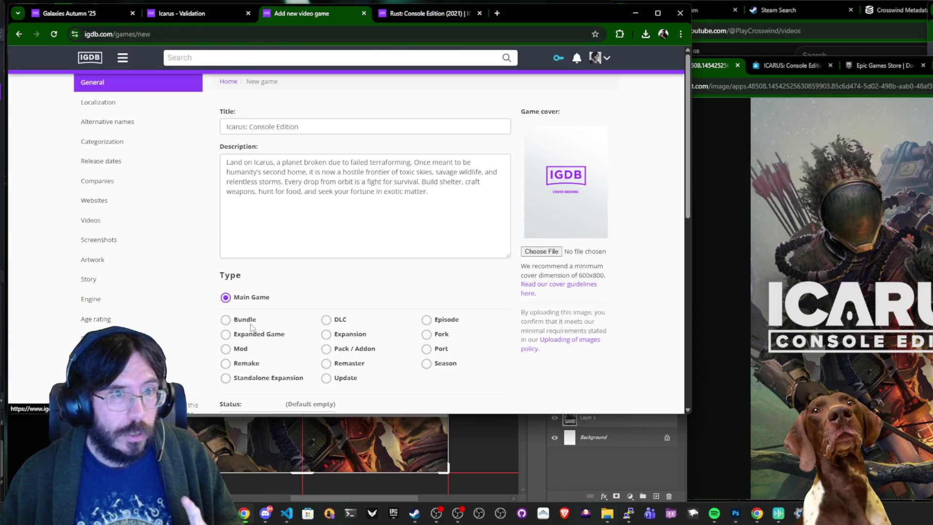
click(440, 347)
click(341, 395)
click(271, 377)
Open the original Icarus game page and play its embedded trailer.
click(166, 16)
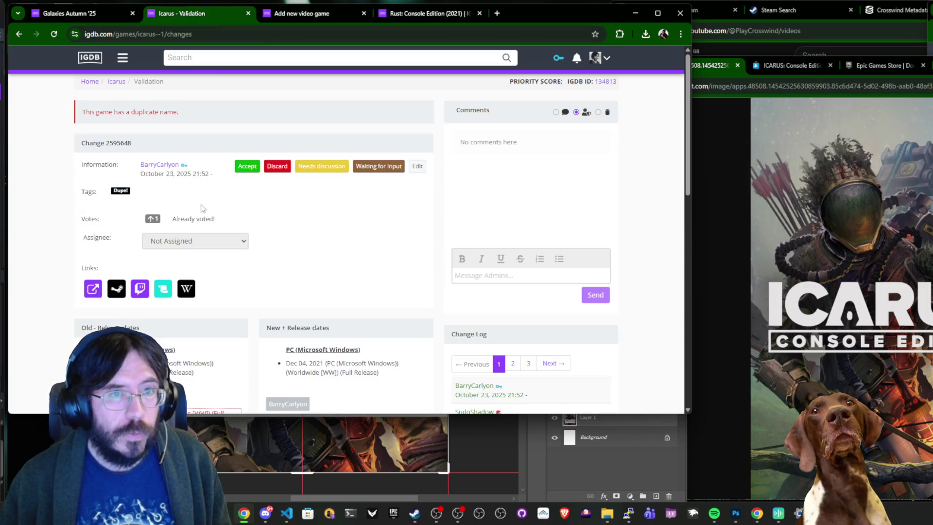
scroll(263, 262, down, 4)
scroll(285, 256, up, 4)
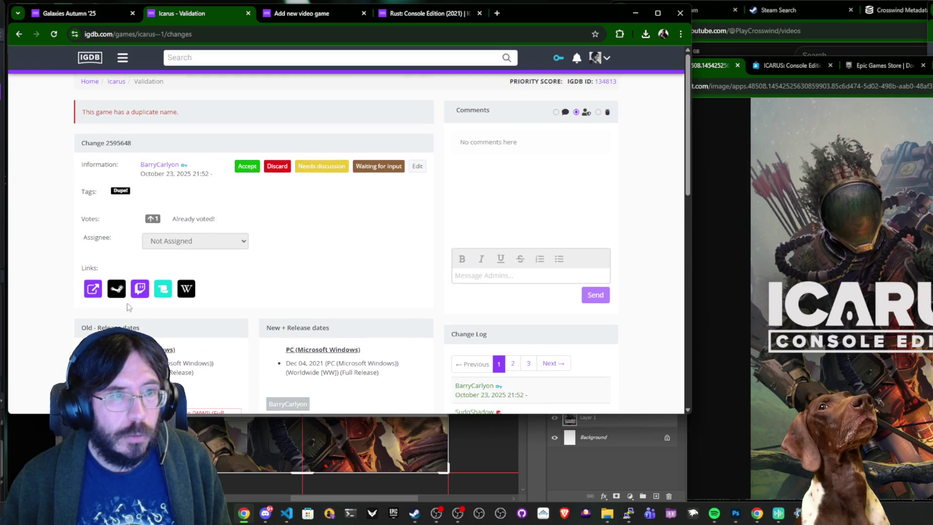
click(116, 83)
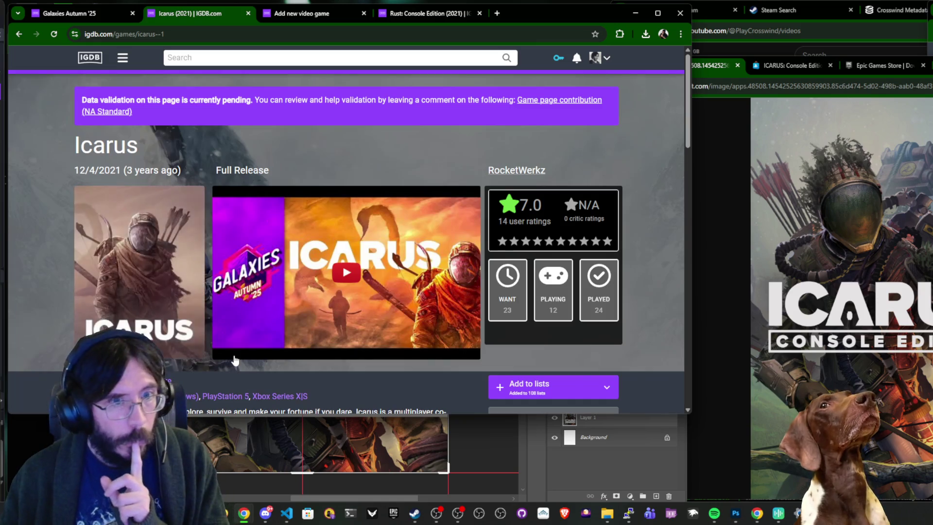
scroll(234, 360, down, 3)
scroll(286, 270, up, 3)
click(286, 269)
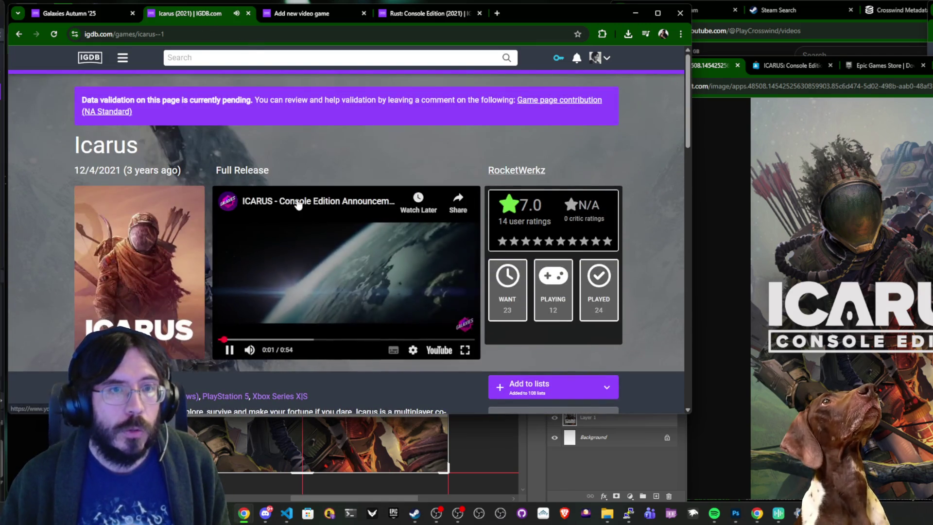
Open the trailer on YouTube and copy its link without the &t=1s timestamp.
click(318, 200)
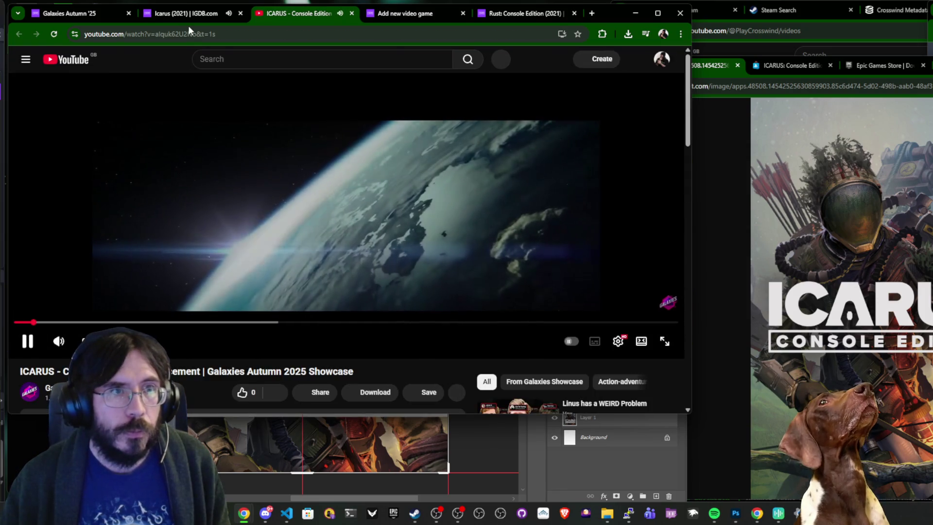
drag(196, 34, 299, 34)
key(Delete)
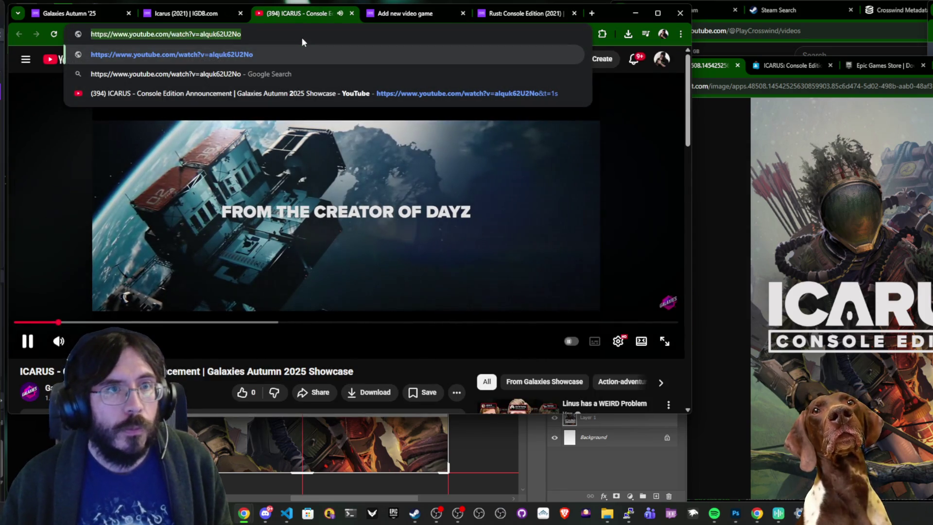
key(ctrl+w)
key(Escape)
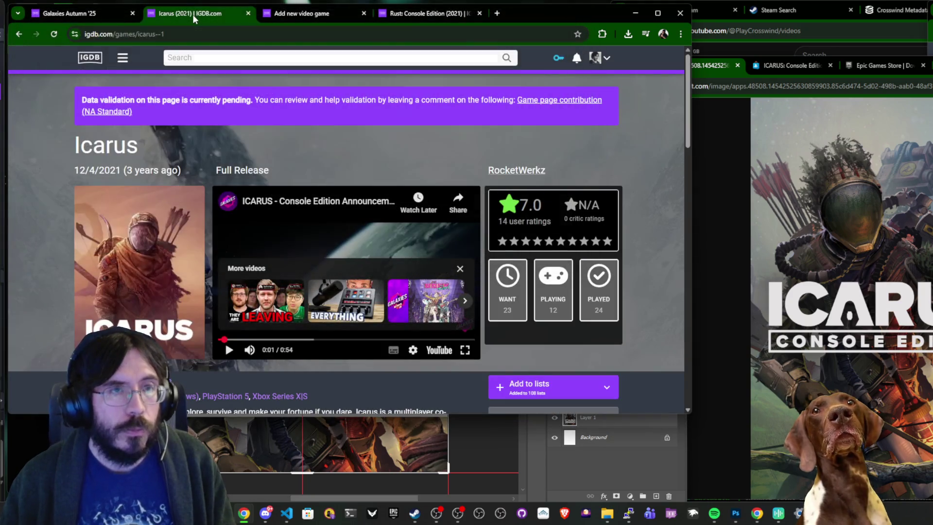
Add the YouTube link under Videos as an Announcement Trailer.
click(297, 18)
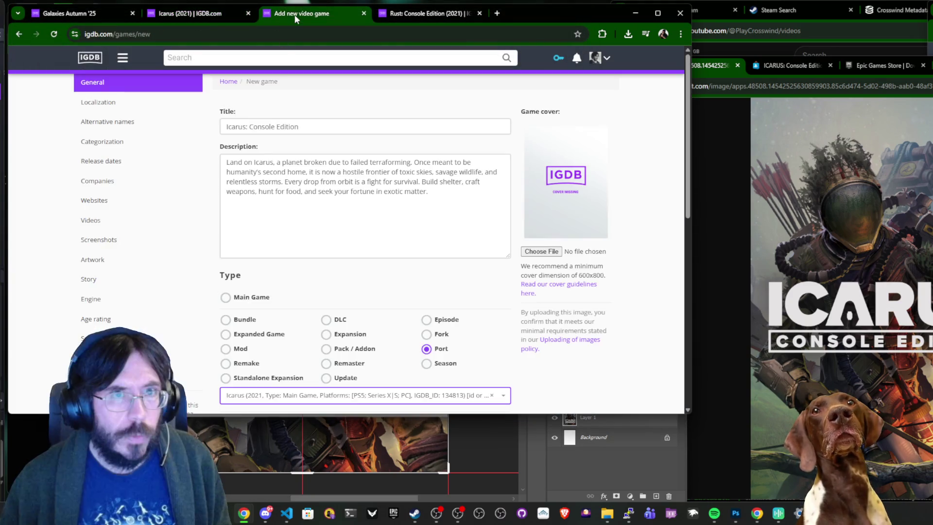
click(125, 220)
key(ctrl+v)
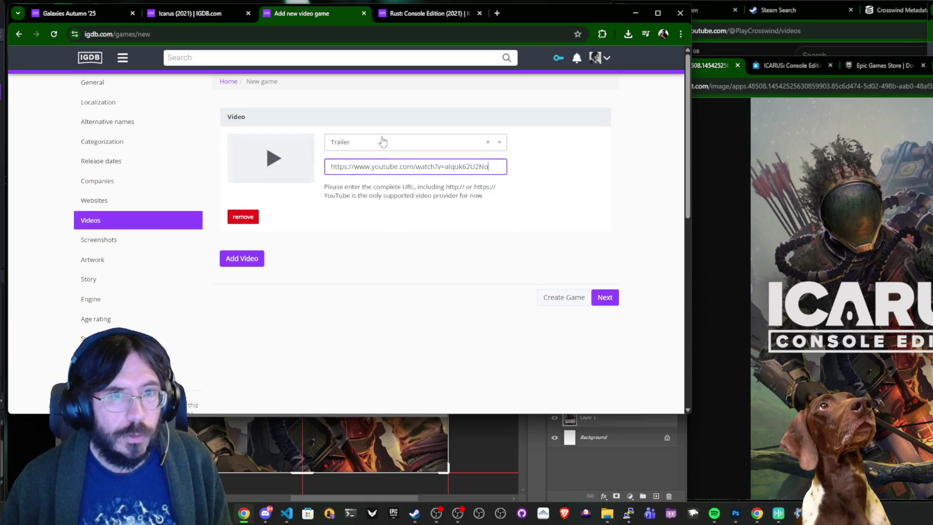
click(381, 141)
text(ann)
click(358, 179)
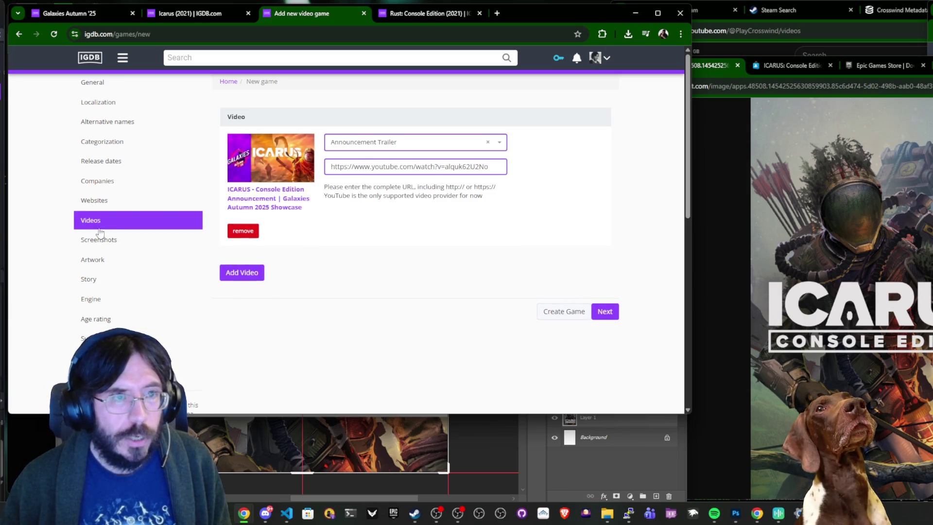
click(115, 182)
click(757, 68)
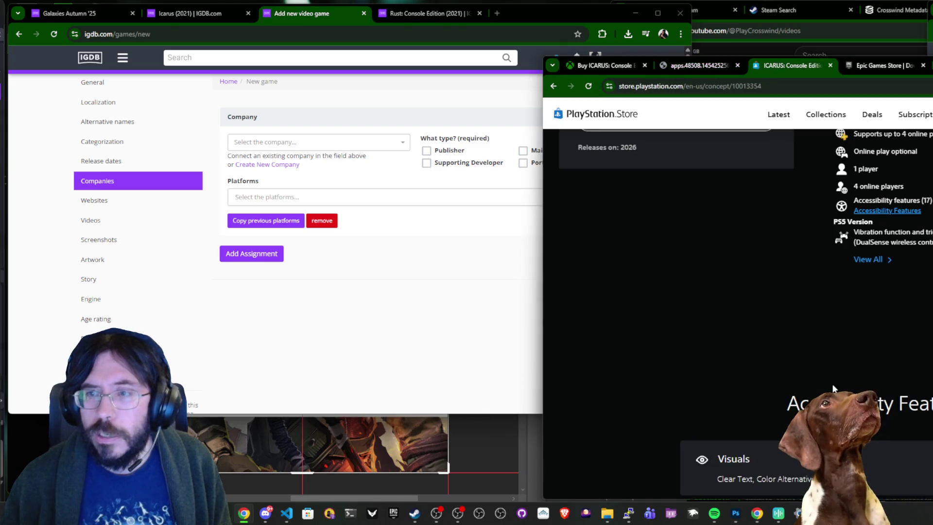
Create a new GRIP Studios company entry, declining the duplicate prompt.
click(601, 68)
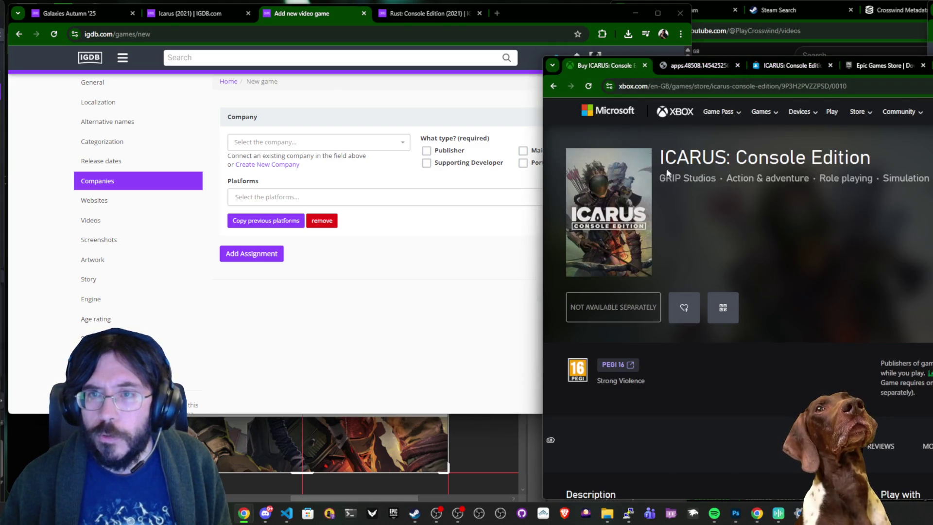
click(264, 143)
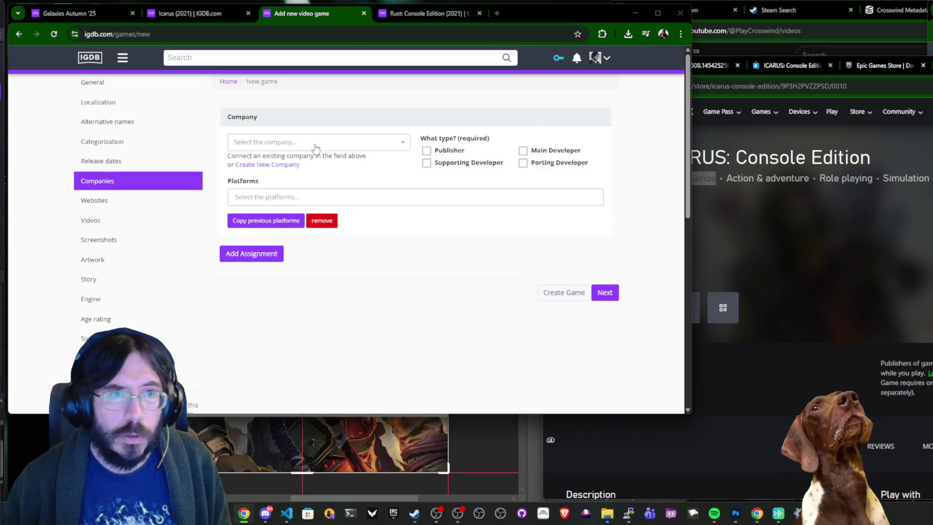
key(ctrl+v)
click(432, 297)
click(295, 165)
click(232, 138)
key(ctrl+v)
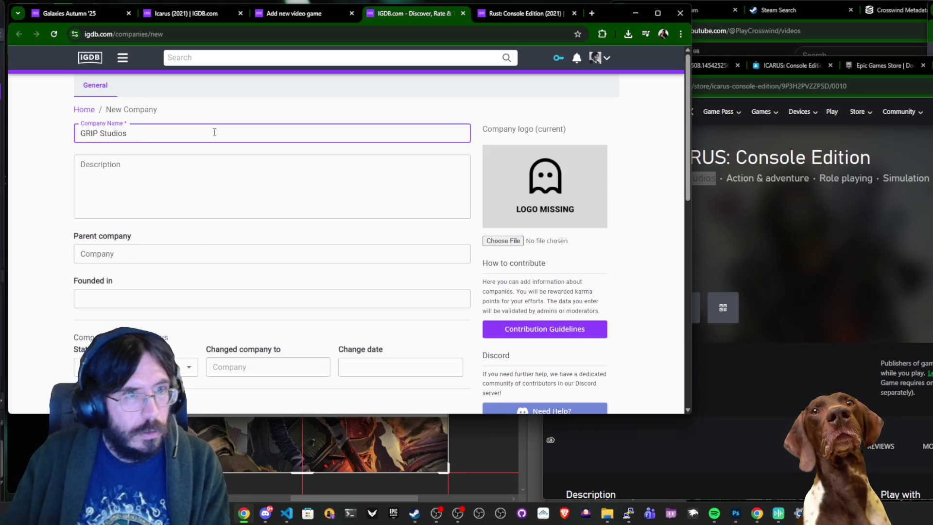
key(Return)
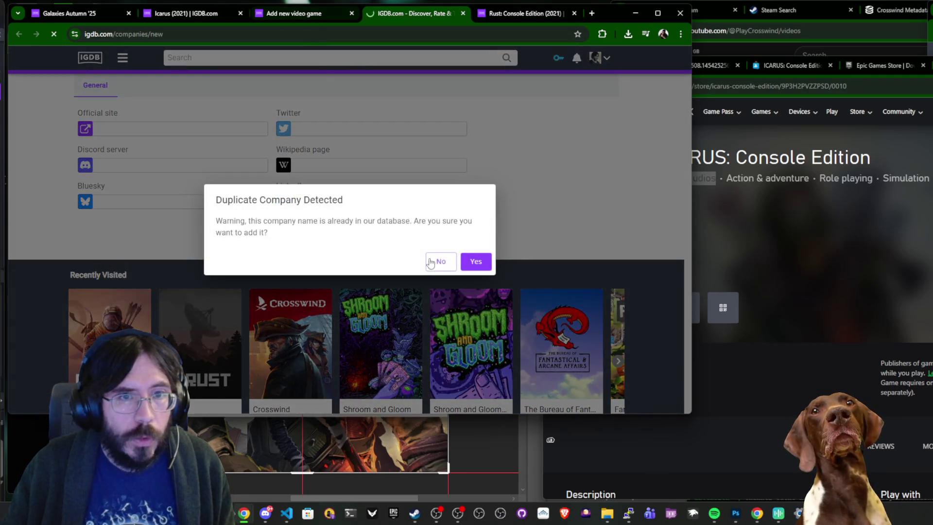
click(439, 265)
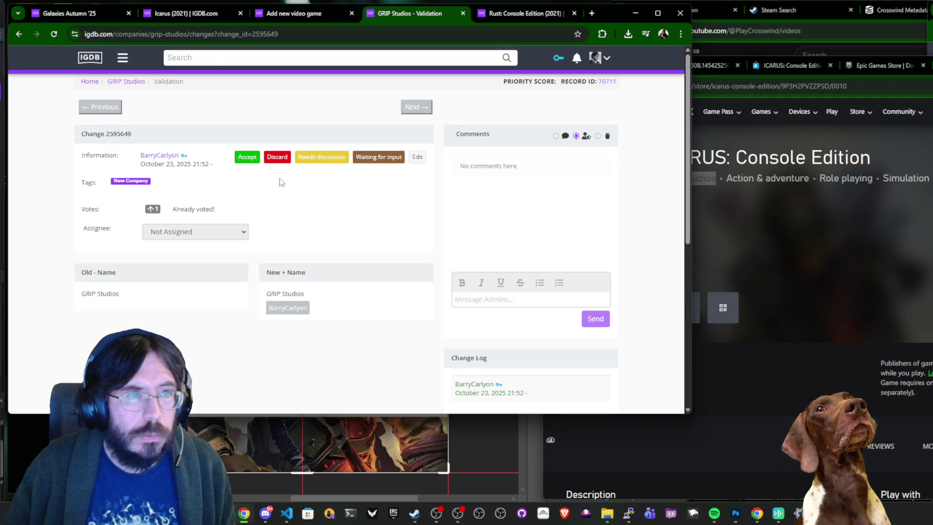
Search the site for GRIP Studios and check its company results.
click(238, 58)
text(GRIP Studios)
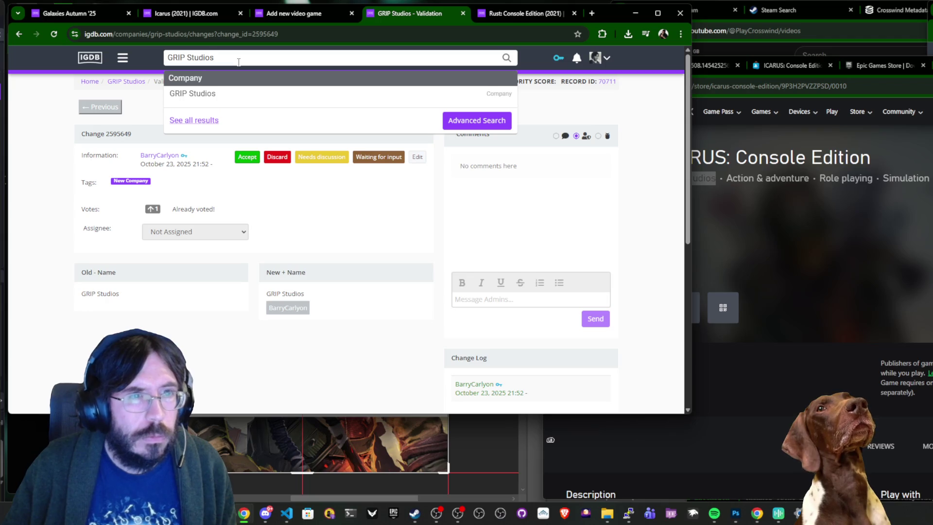
click(192, 93)
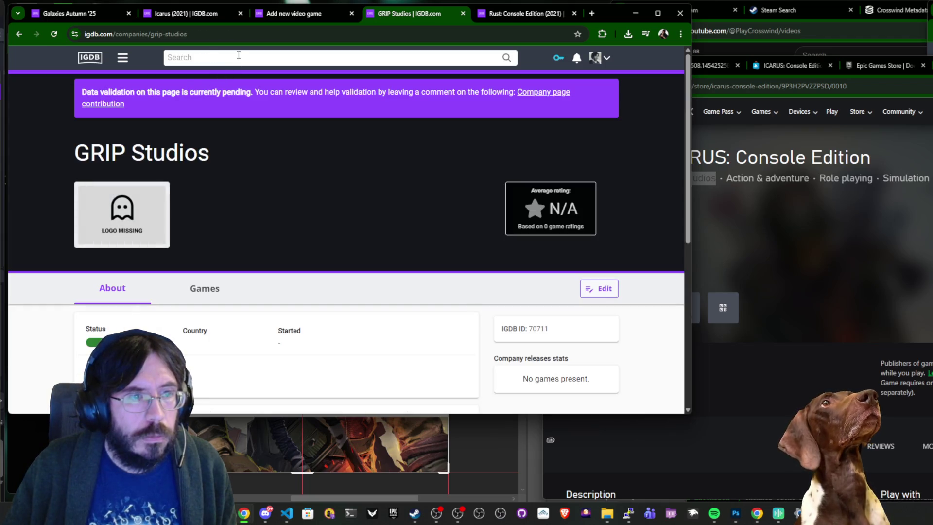
click(240, 57)
text(GRIP Studios)
key(Return)
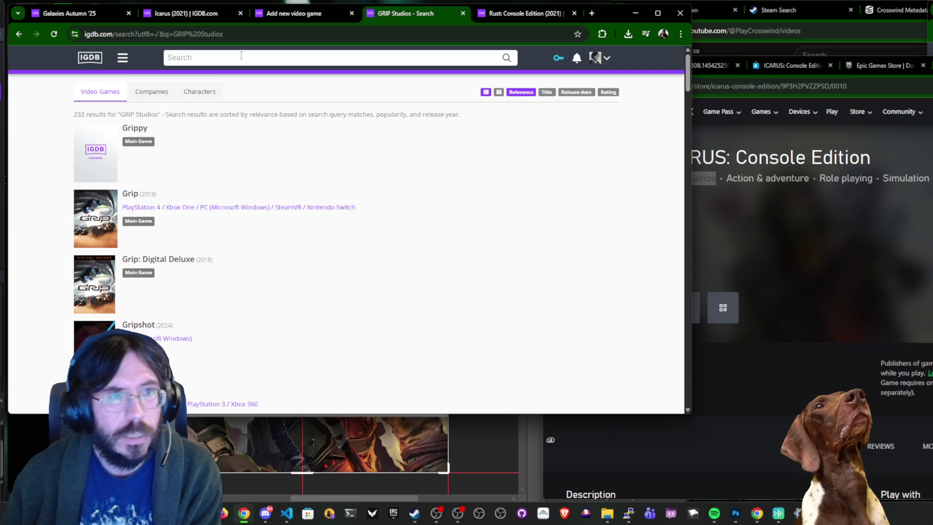
click(150, 93)
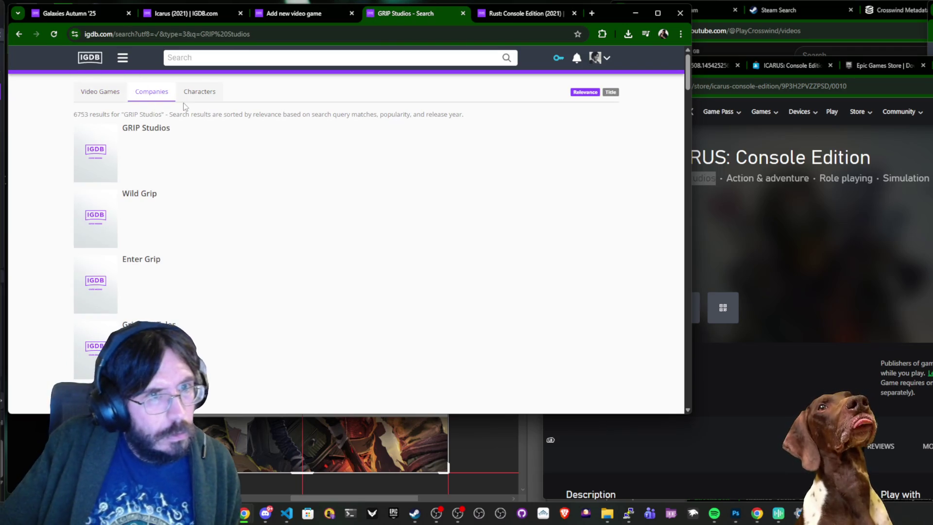
scroll(333, 168, down, 5)
scroll(334, 169, up, 5)
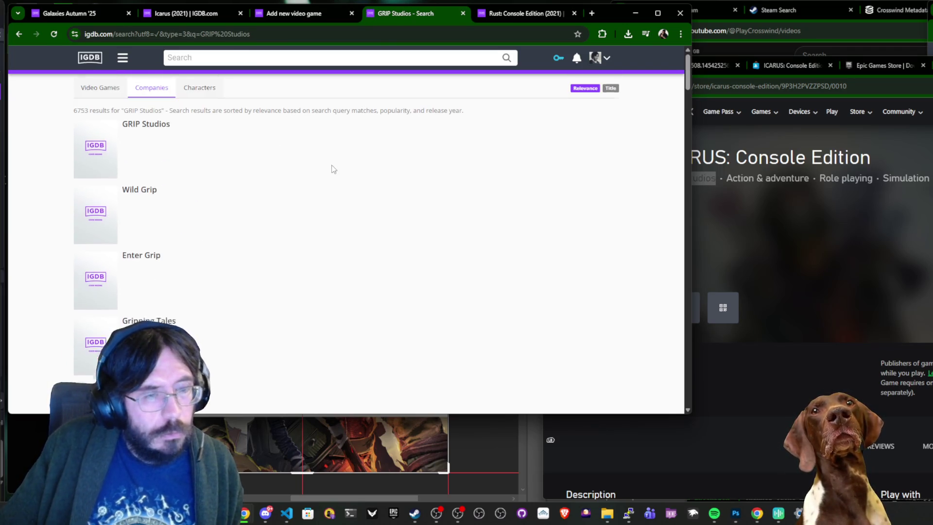
Assign GRIP Studios to the new game as Publisher and Main Developer.
click(297, 15)
click(307, 143)
text(GRIP Studios)
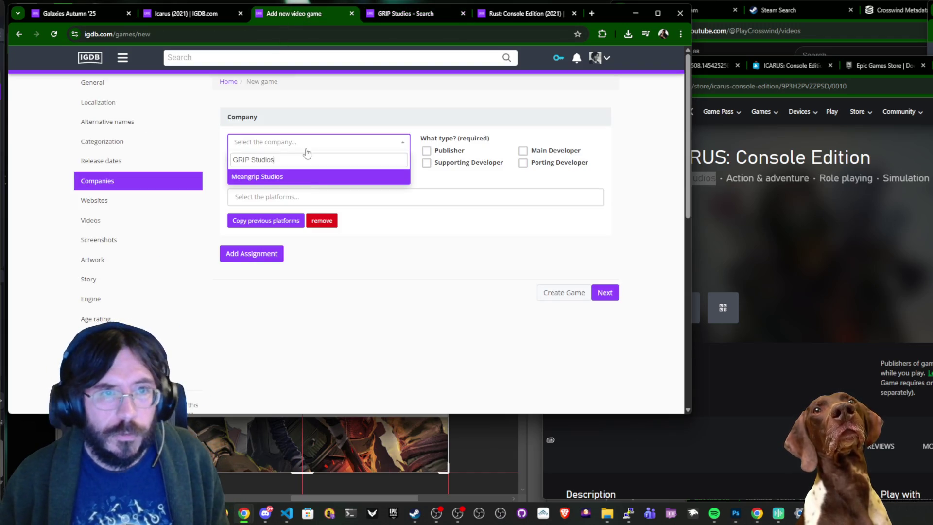
click(320, 190)
click(447, 151)
click(554, 157)
scroll(843, 272, down, 5)
Review the store pages' accessibility features, then bring up the form's Websites section.
click(870, 302)
key(ctrl+Tab)
key(ctrl+Tab)
scroll(849, 321, down, 5)
scroll(835, 325, up, 3)
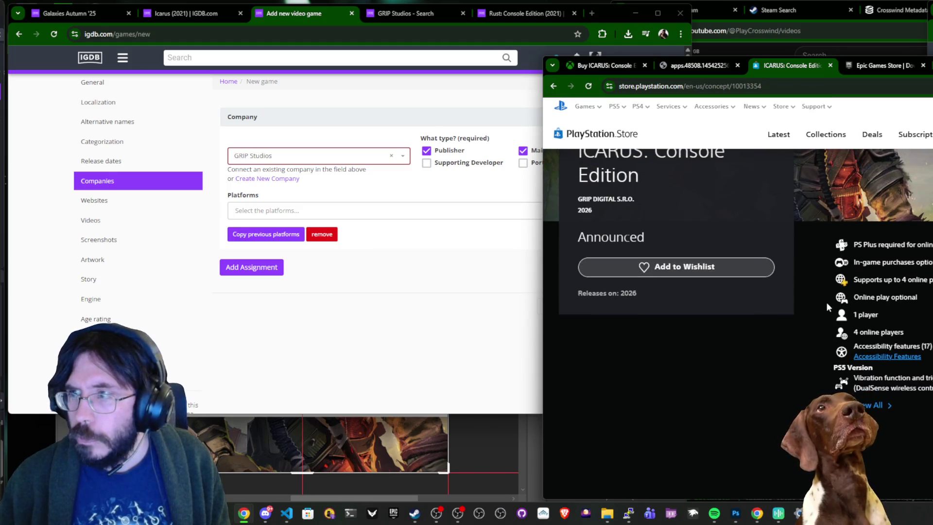
click(829, 305)
scroll(830, 305, down, 1)
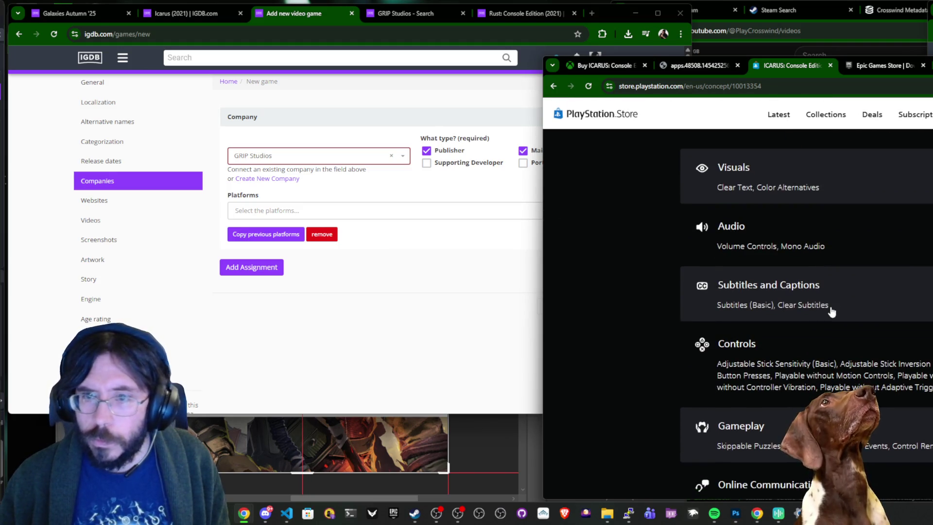
scroll(831, 308, down, 10)
scroll(831, 309, down, 5)
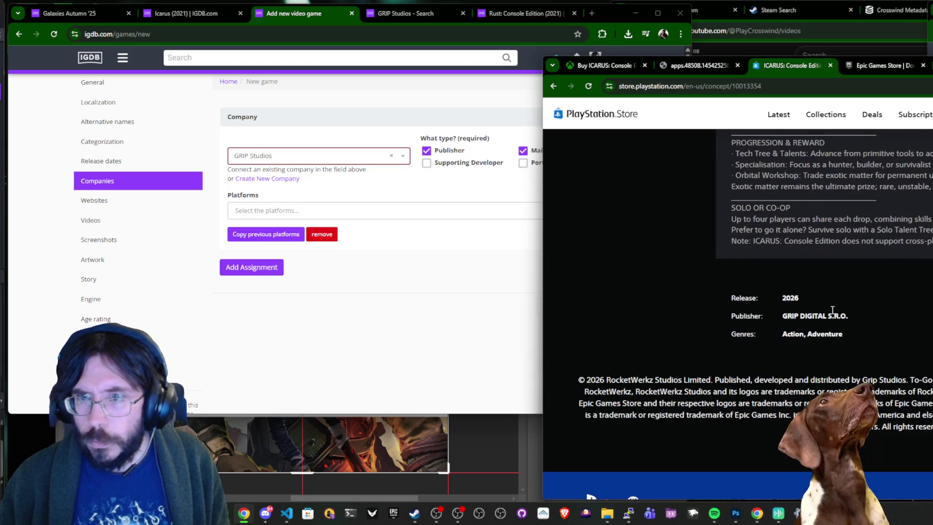
key(ctrl+1)
scroll(890, 320, down, 3)
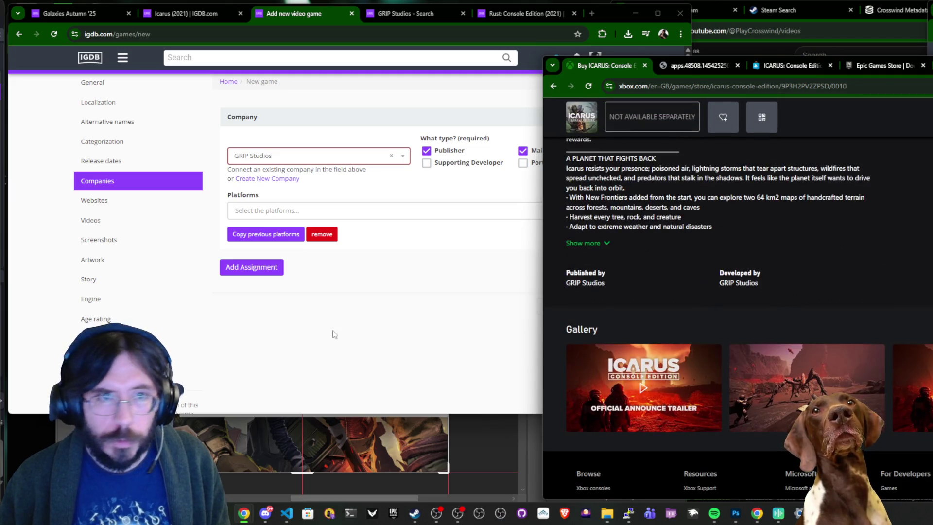
click(335, 339)
click(111, 199)
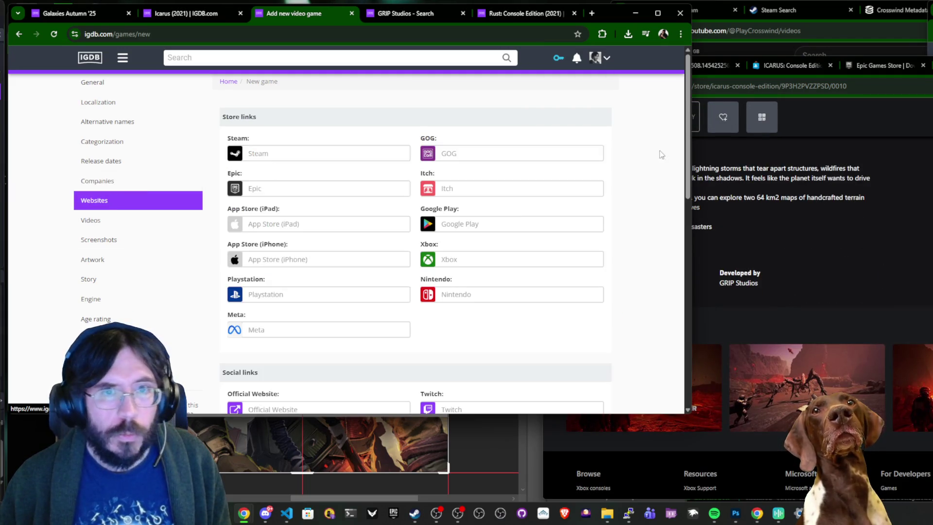
Paste the Xbox store link and change its region from en-GB to en-US.
drag(872, 199, 565, 194)
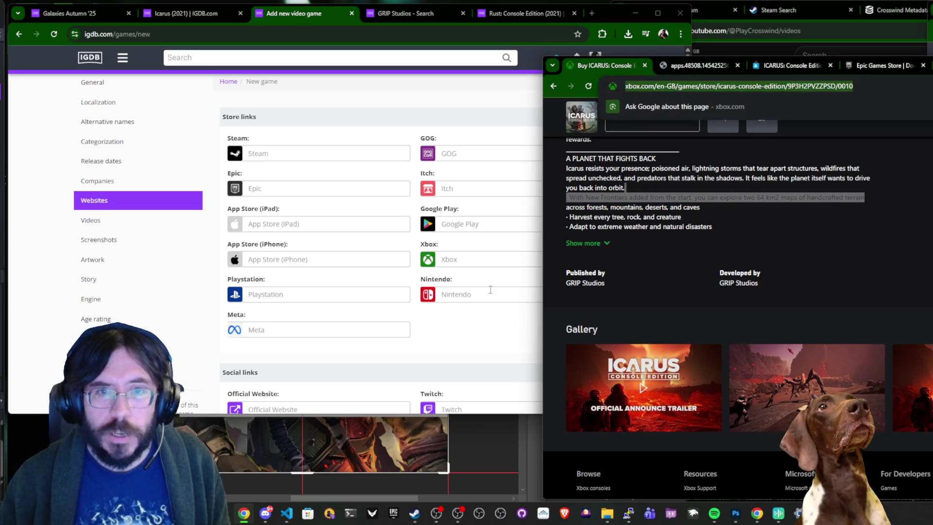
click(488, 260)
text(https://www.xbox.com/en-GB/games/store/icarus-console-edition/9P3H2PVZZPSD/0010)
key(Home)
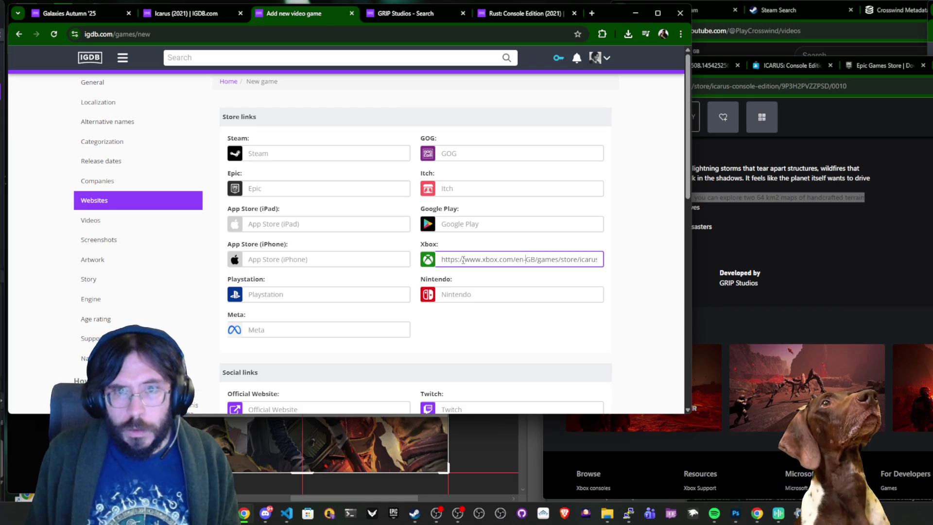
key(Delete)
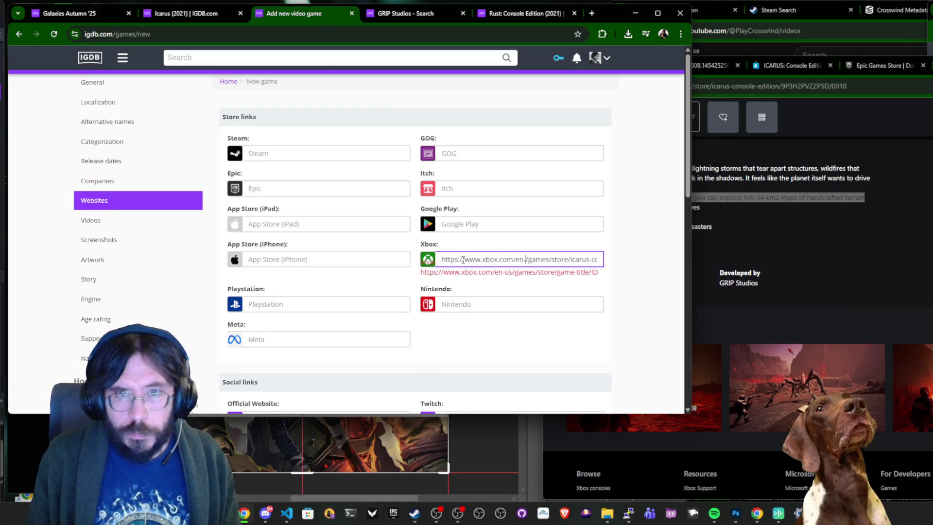
text(S)
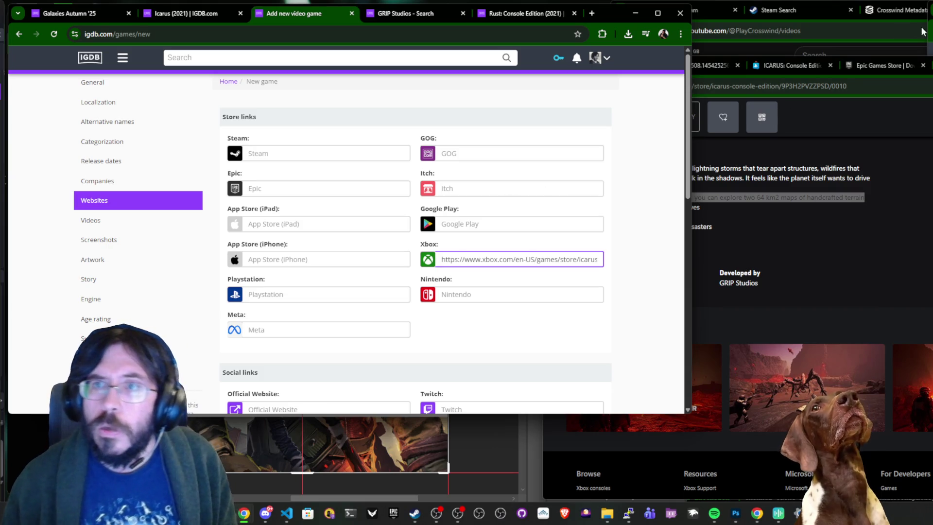
Select the PlayStation store address, then open the Game cover file chooser in General.
click(795, 66)
click(757, 86)
click(283, 287)
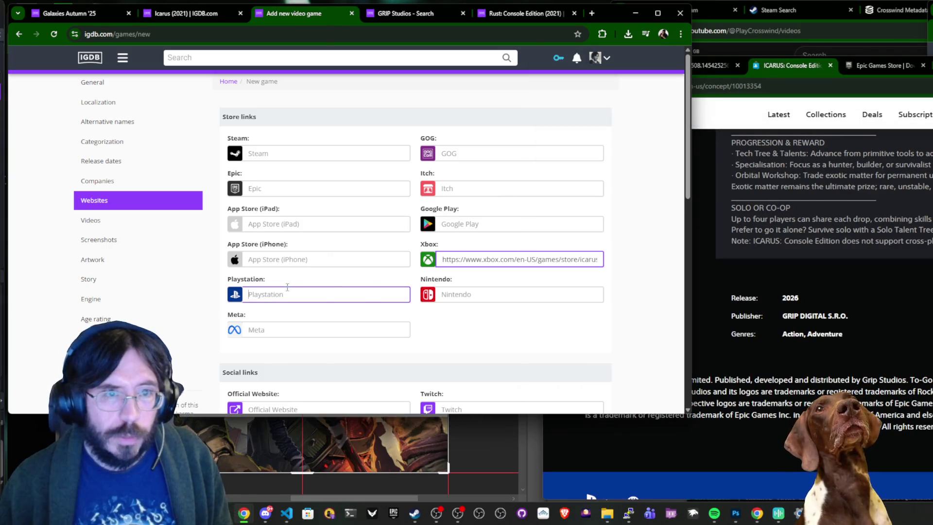
click(97, 82)
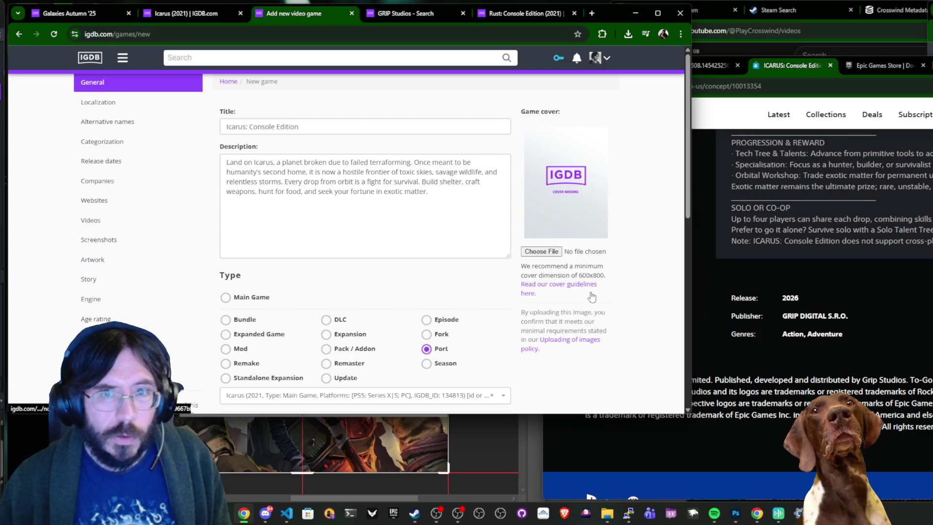
click(541, 251)
click(452, 452)
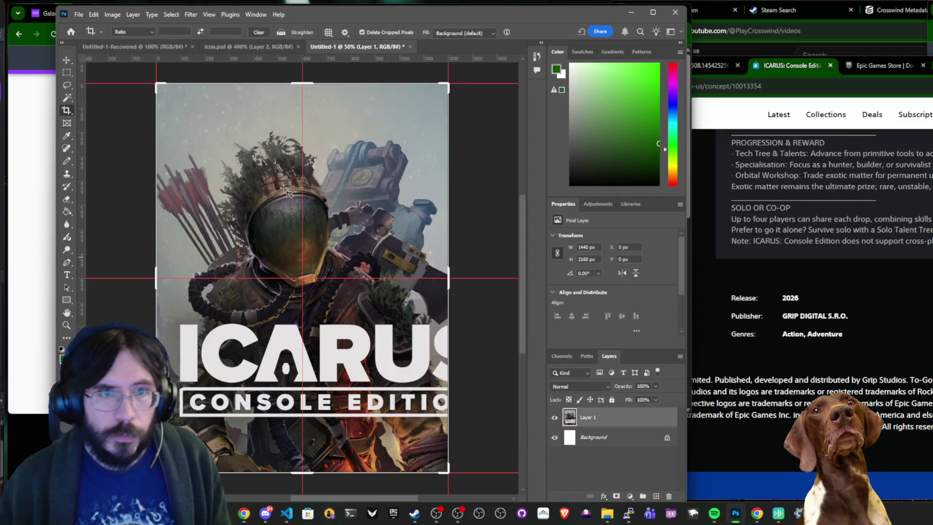
click(39, 10)
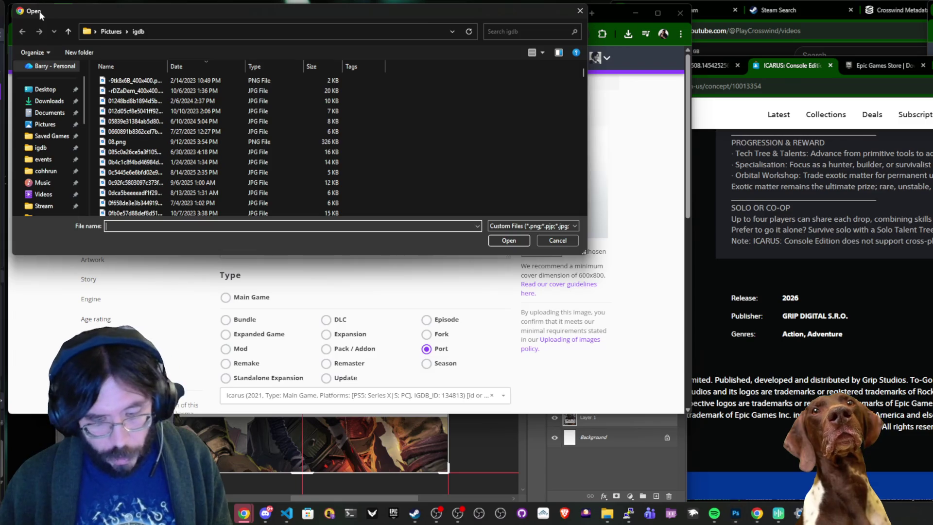
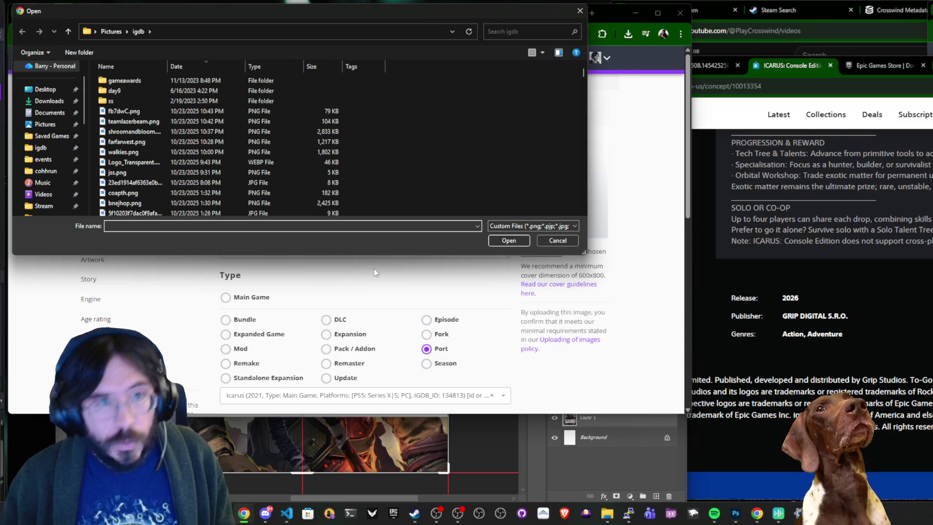
Quick-export the Photoshop cover image as a PNG named icarus.
click(459, 455)
click(78, 14)
mouse_move(97, 184)
click(208, 184)
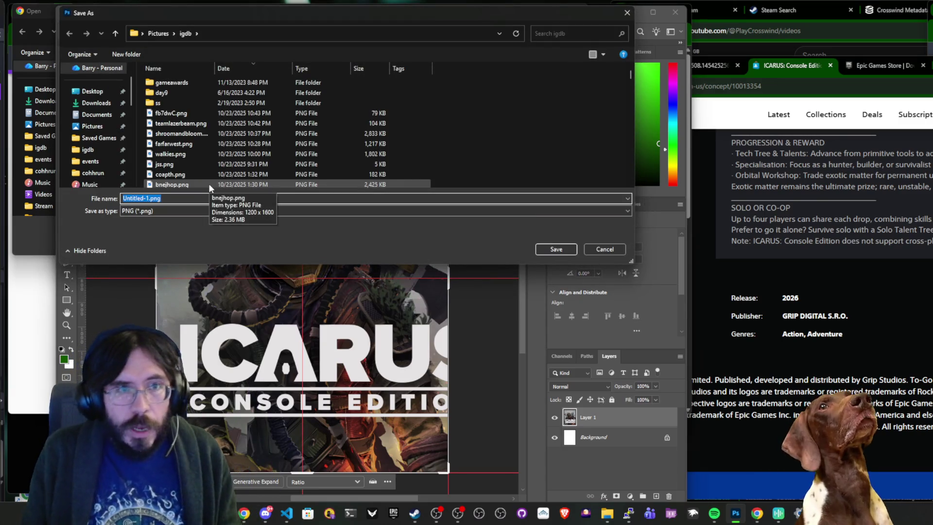
text(icarus)
key(Return)
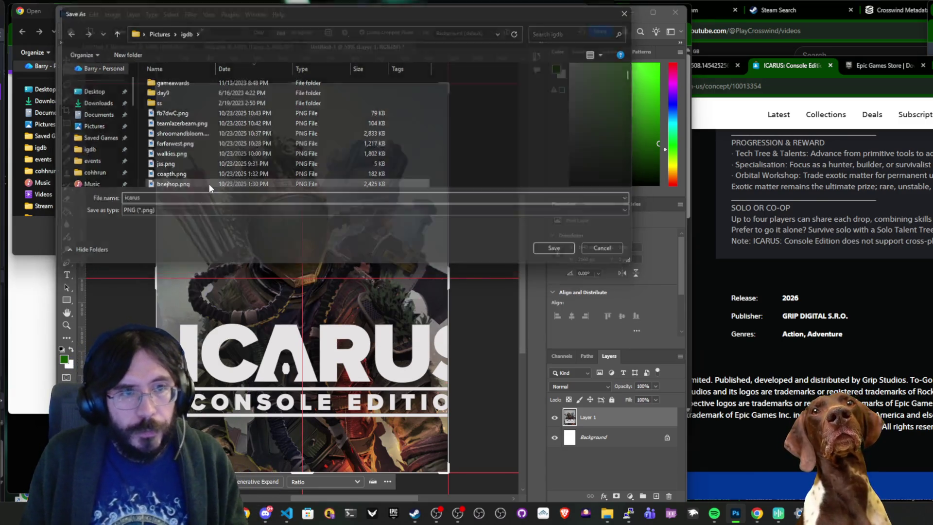
Choose icarus.png from the igdb folder as the Icarus: Console Edition cover.
click(33, 239)
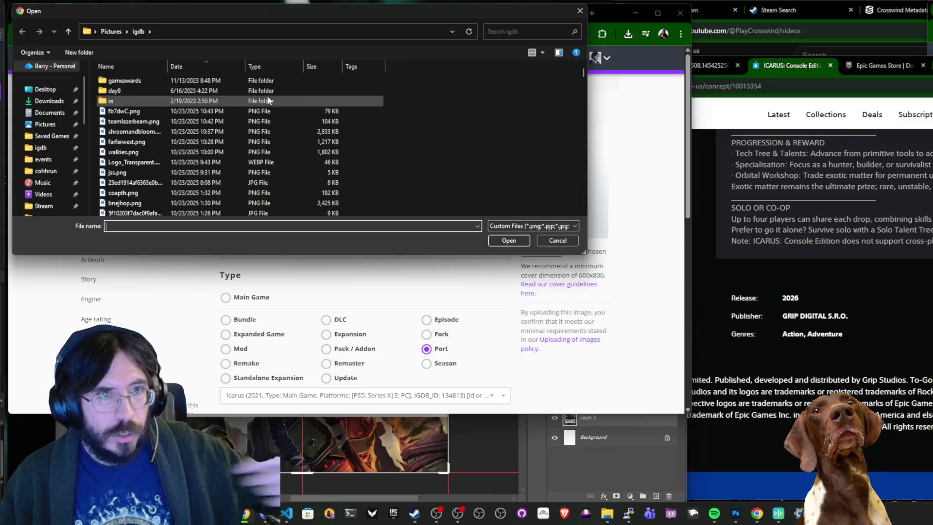
click(210, 113)
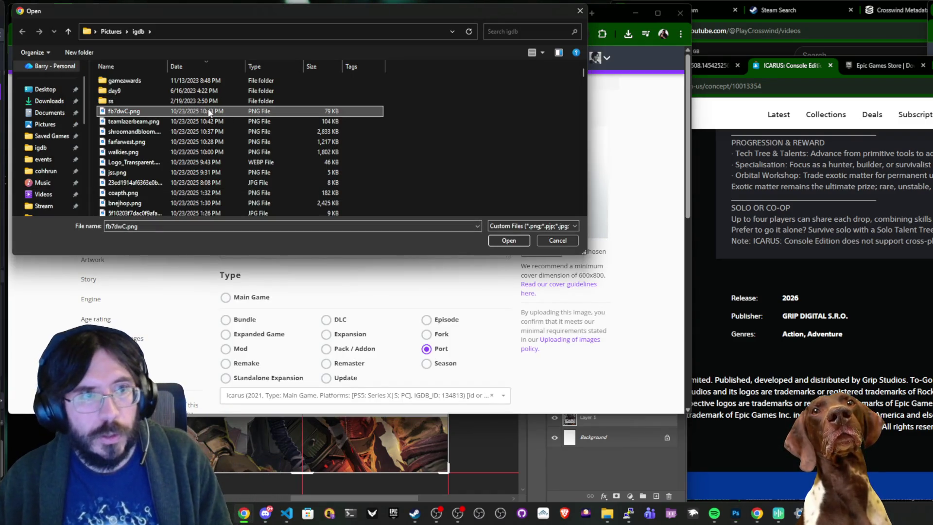
double_click(139, 109)
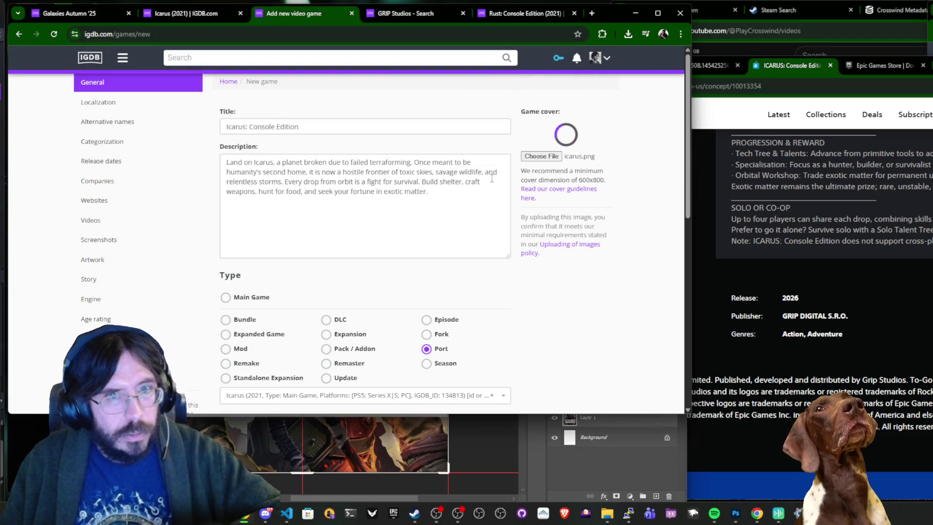
scroll(520, 238, down, 3)
scroll(520, 238, up, 3)
scroll(521, 239, down, 3)
scroll(520, 238, up, 2)
Paste the ICARUS store art into the cover canvas and scale it to fill the width.
key(alt+Tab)
key(alt+Tab)
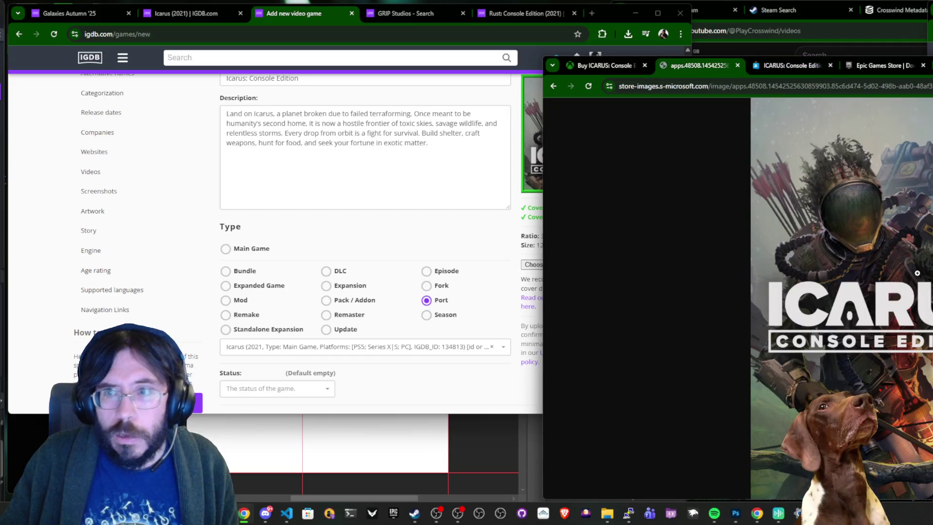
key(ctrl+c)
key(alt+Tab)
key(ctrl+v)
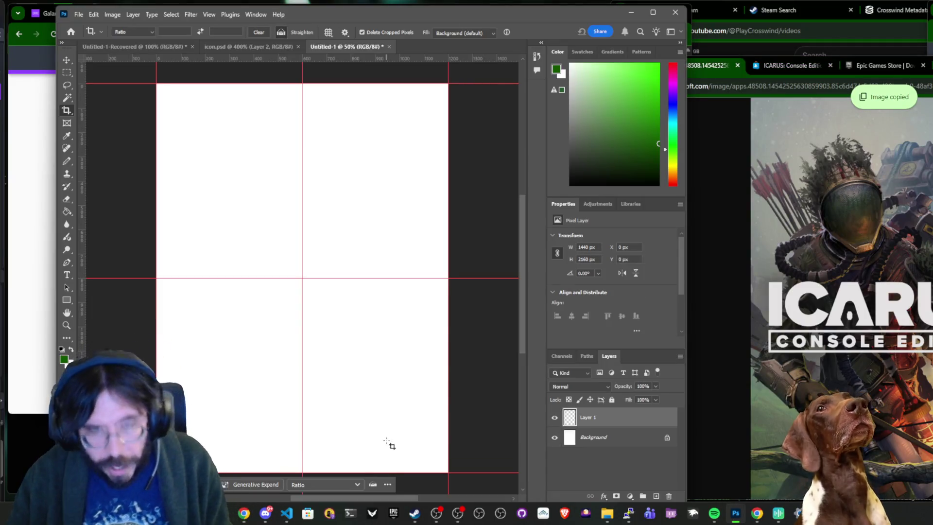
key(v)
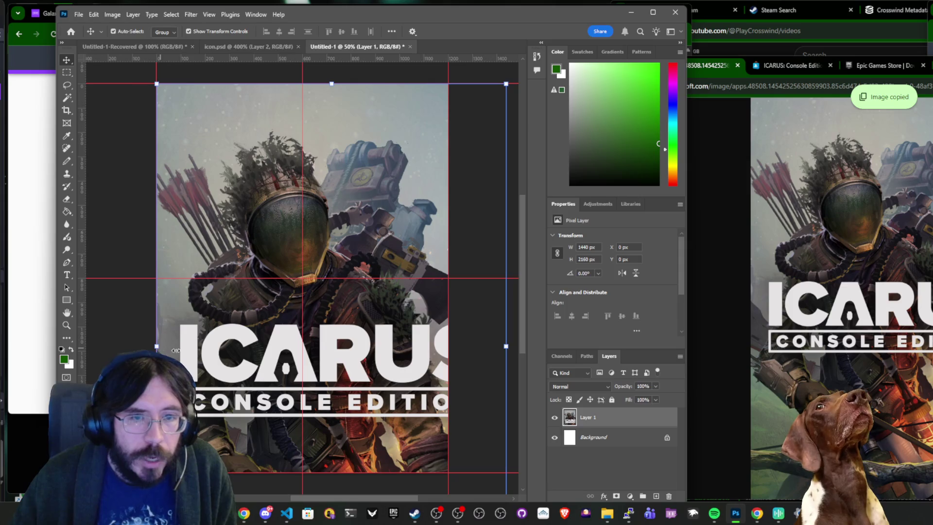
drag(252, 355, 241, 347)
mouse_move(343, 374)
mouse_down()
mouse_move(301, 307)
mouse_move(315, 308)
mouse_up()
drag(391, 275, 471, 276)
key(Return)
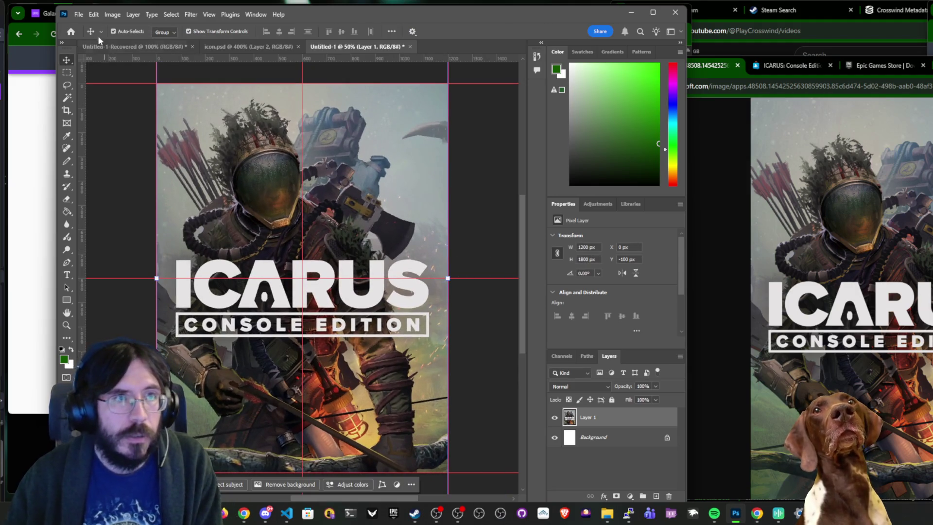
Quick-export the finished cover as icarusconsole.png.
click(78, 14)
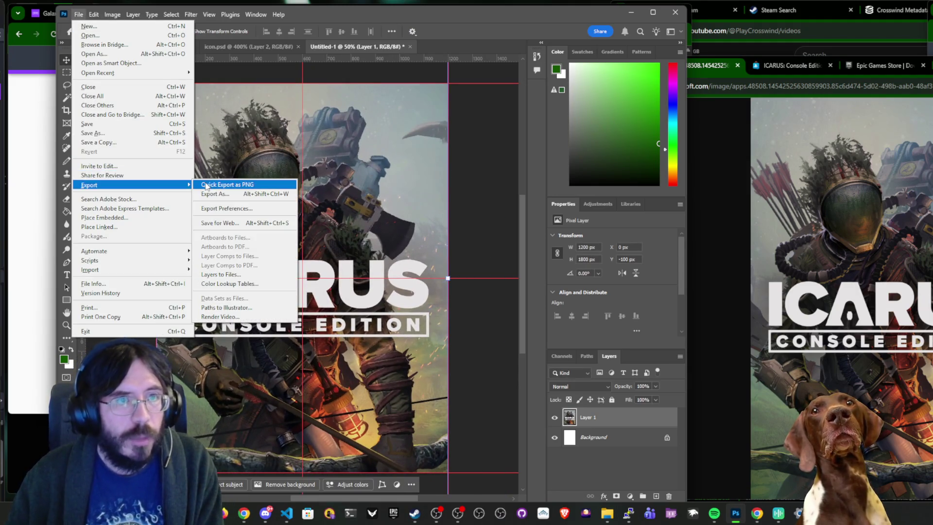
click(207, 185)
text(icarusconsole)
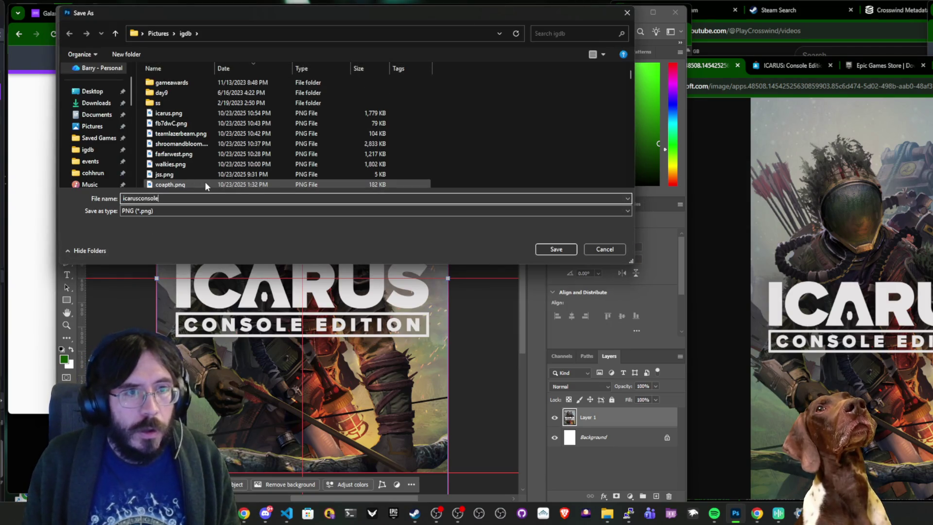
key(Return)
click(27, 248)
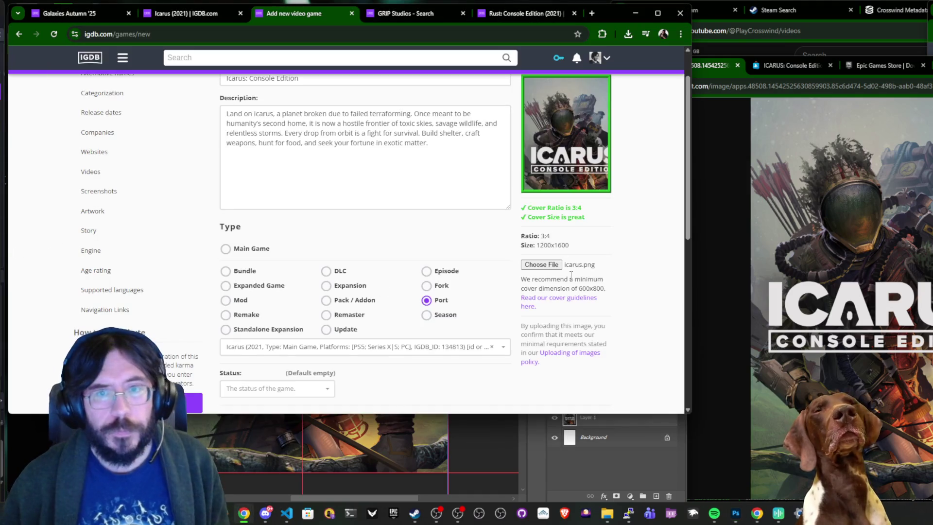
Replace the cover with icarusconsole.png and submit the Console Edition entry as a draft.
click(537, 267)
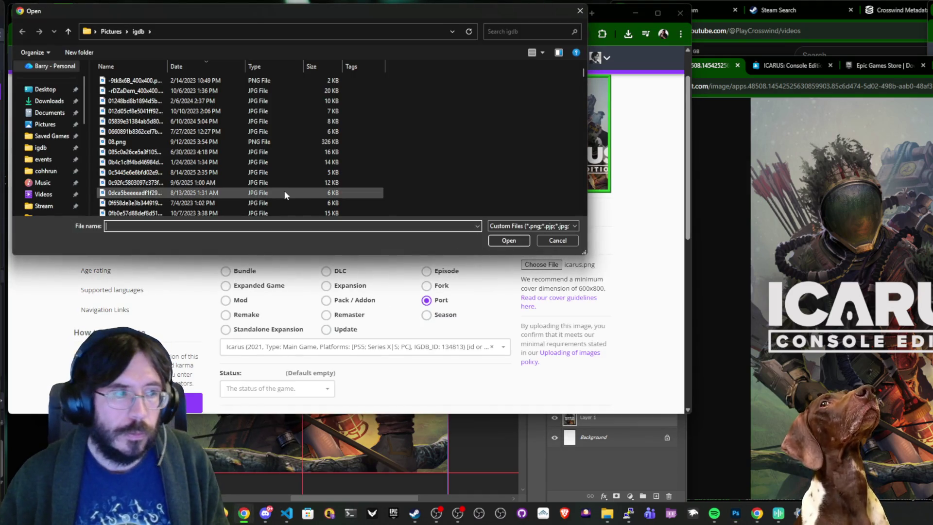
double_click(127, 111)
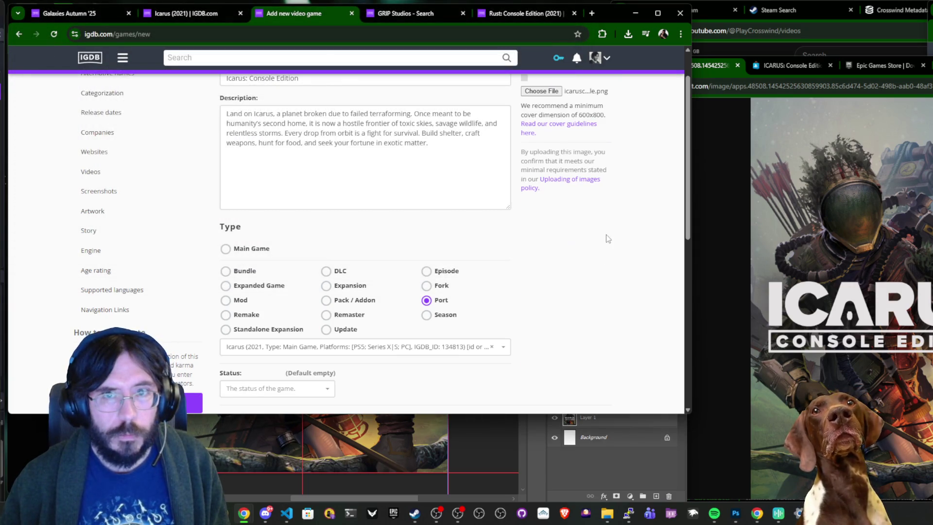
scroll(605, 234, down, 2)
click(544, 360)
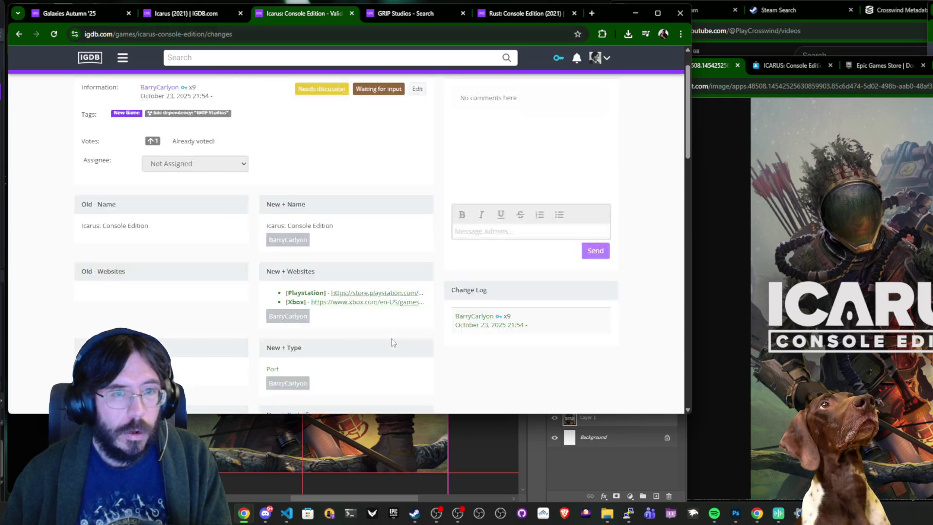
scroll(393, 342, down, 14)
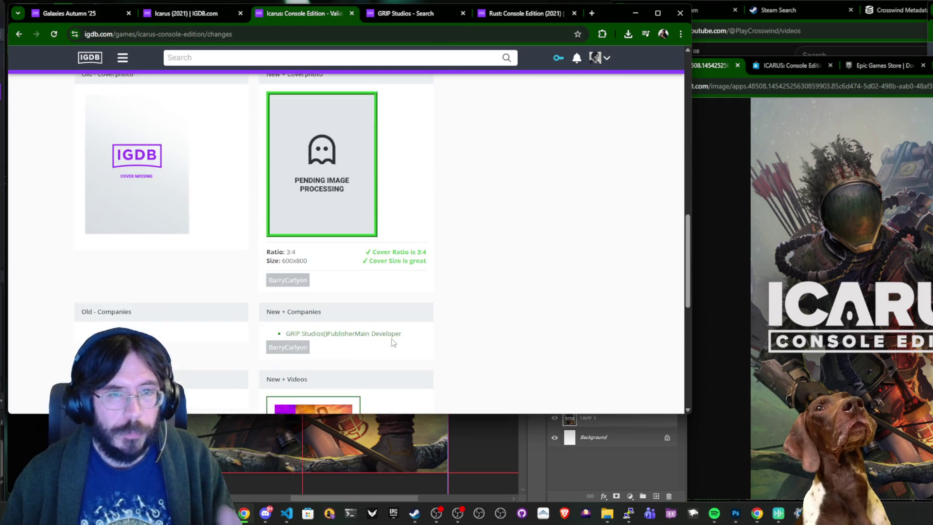
scroll(393, 342, down, 5)
Close the GRIP Studios search, Icarus validation and Rust tabs, keeping the original Icarus page.
mouse_move(278, 15)
mouse_down()
mouse_move(279, 72)
mouse_move(757, 47)
mouse_up()
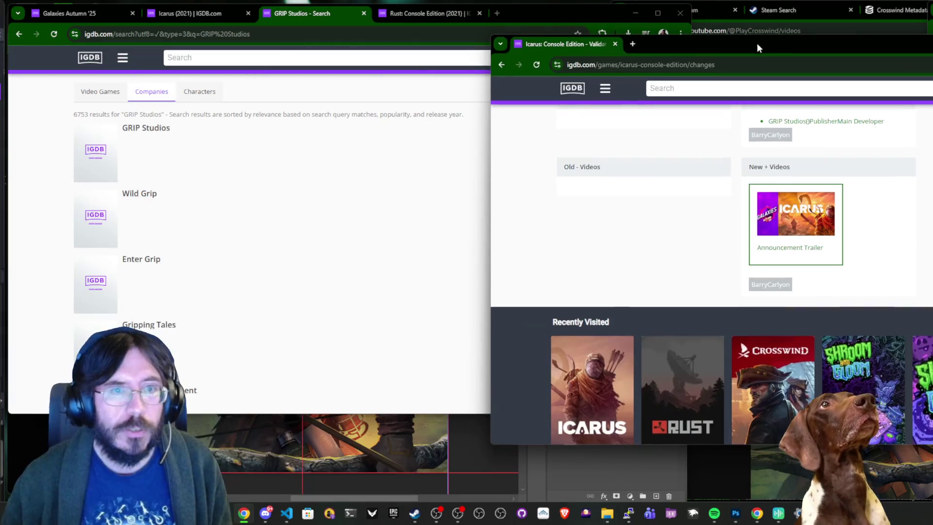
click(204, 13)
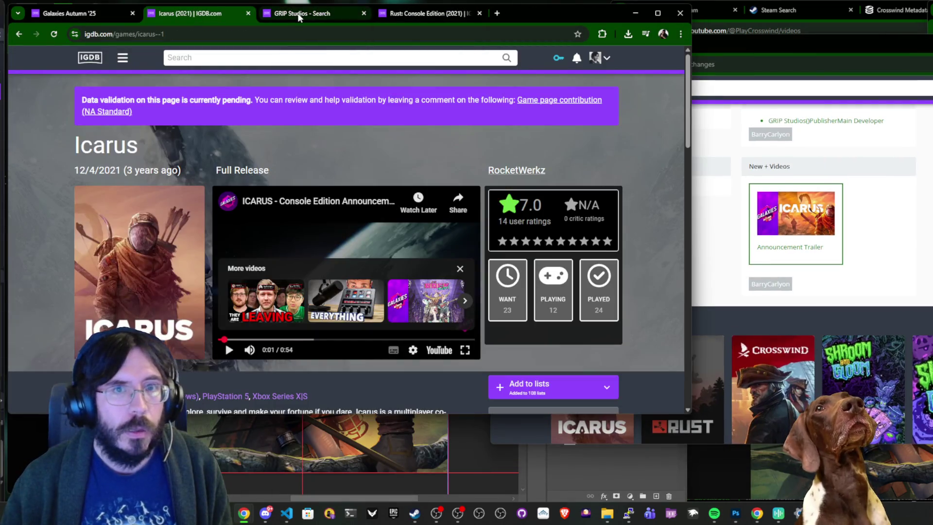
middle_click(291, 5)
click(555, 100)
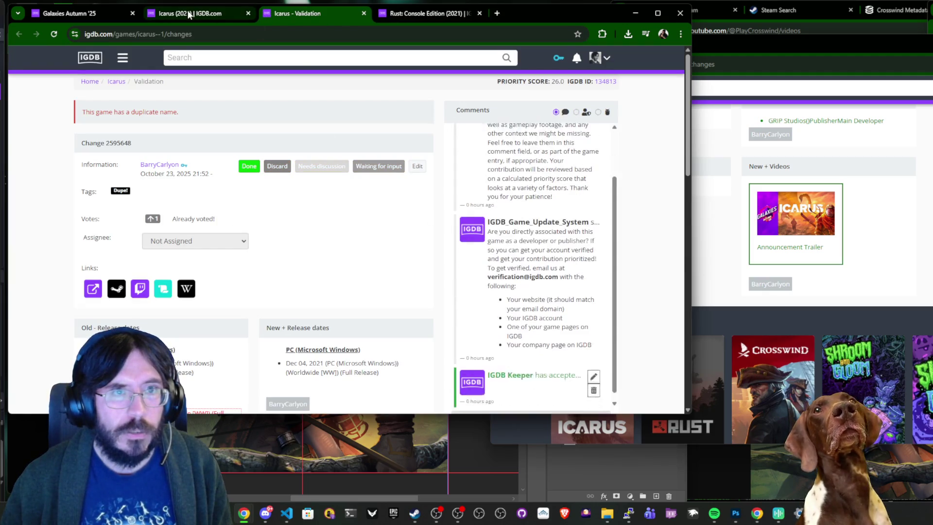
key(ctrl+w)
middle_click(311, 13)
scroll(412, 234, down, 5)
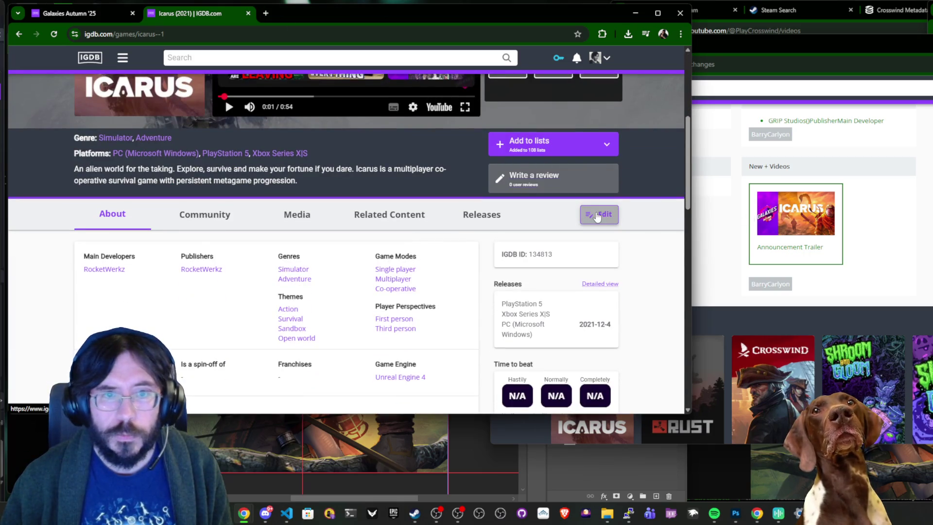
Start editing Icarus: Console Edition and show its Categorization section.
click(768, 53)
scroll(827, 265, up, 10)
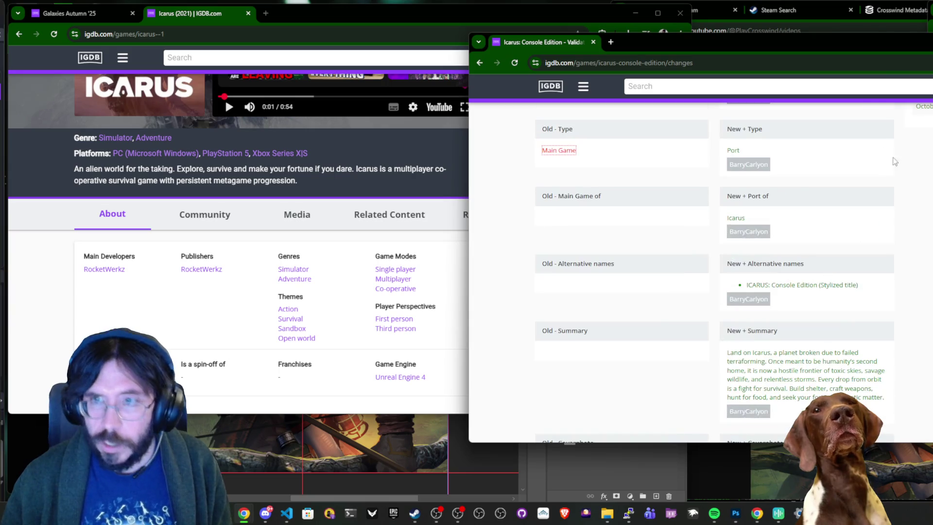
scroll(878, 197, up, 5)
click(877, 164)
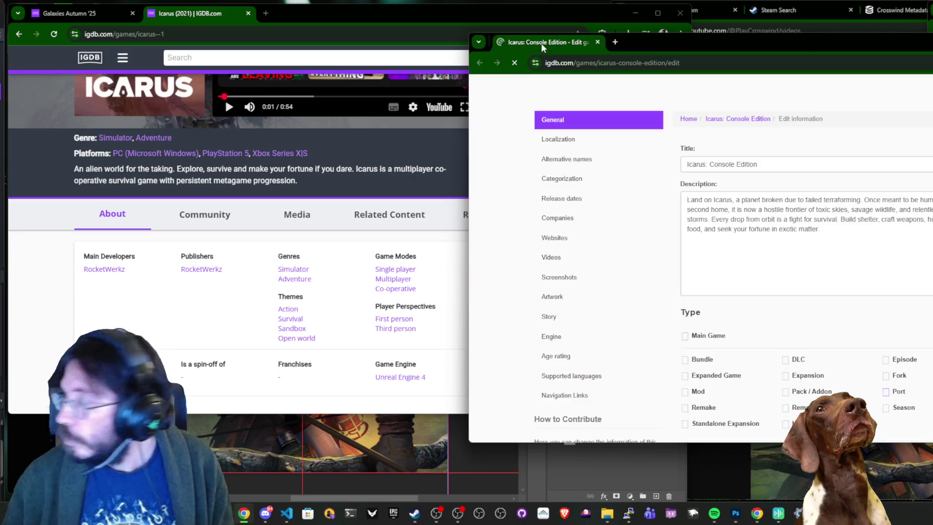
click(596, 179)
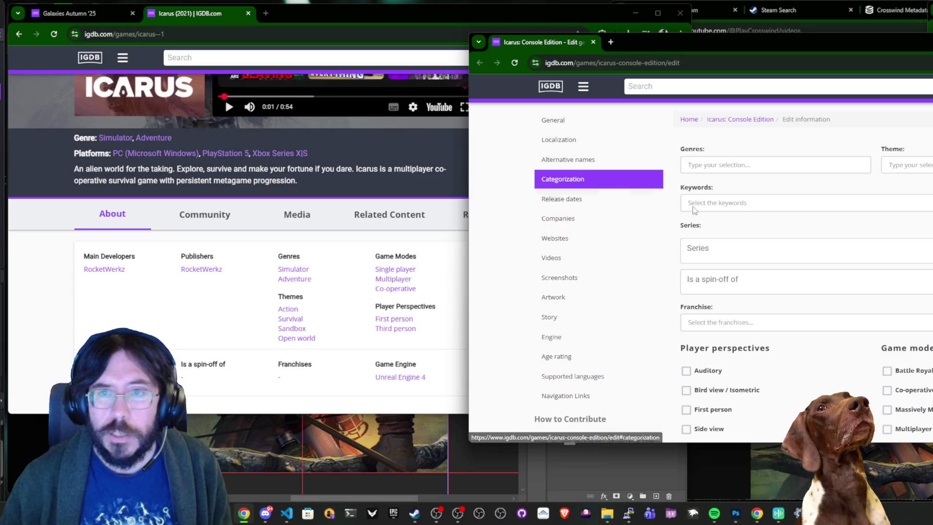
scroll(706, 374, down, 2)
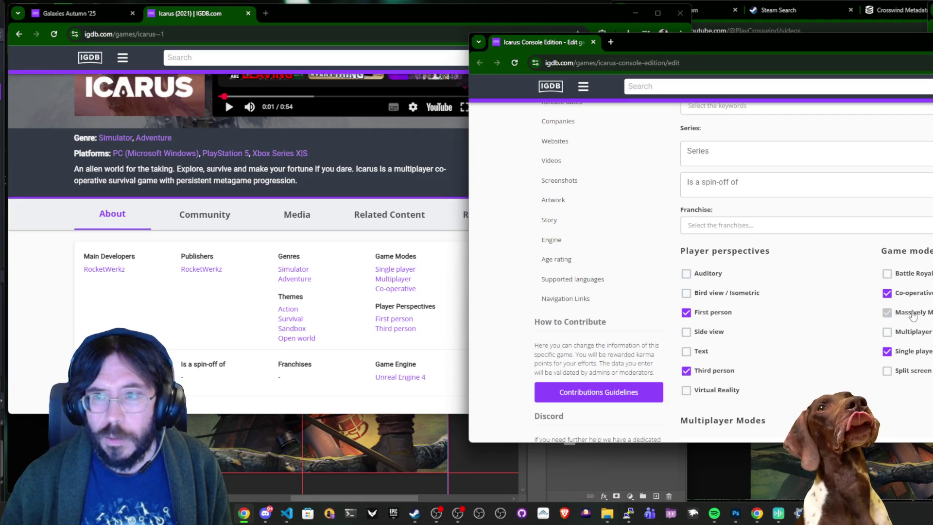
scroll(826, 292, up, 2)
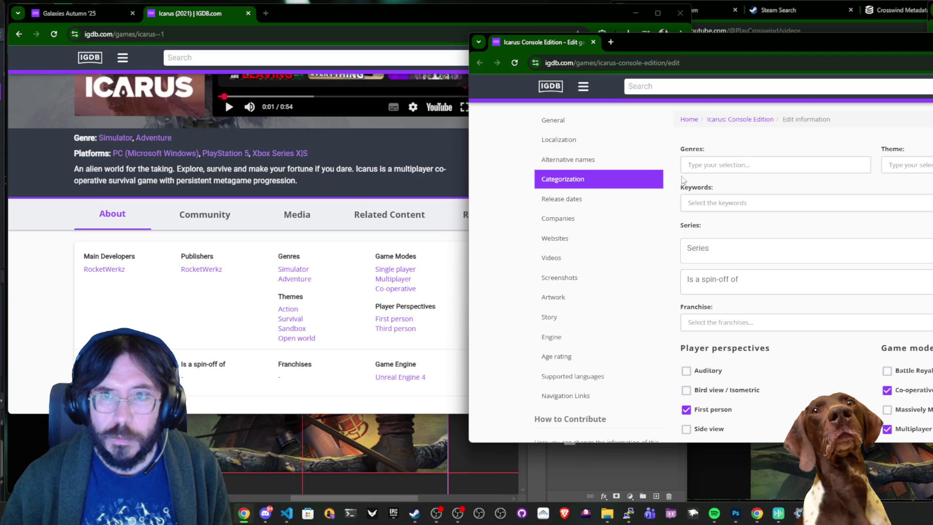
Add Simulator and Adventure as the game's genres.
click(706, 166)
text(s)
key(Tab)
text(simsim)
key(Return)
text(ad)
key(Return)
Add Action, Survival, Sandbox and Open world themes, then go to Release dates.
key(Tab)
text(act)
key(Return)
text(su)
key(Return)
text(san)
key(Return)
text(op)
key(Return)
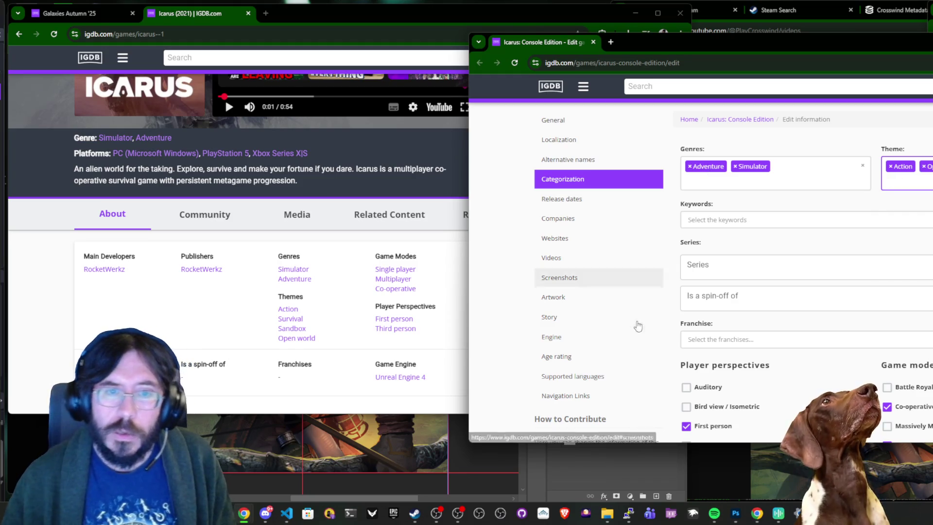
click(612, 200)
mouse_move(732, 52)
mouse_down()
mouse_move(327, 46)
mouse_move(469, 35)
mouse_up()
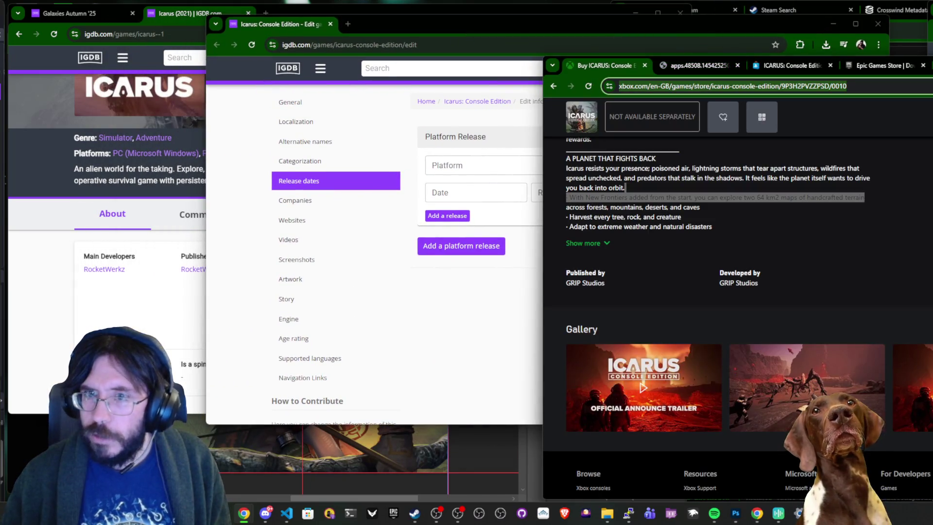
Set the first release's platform to Xbox Series X|S, checking the Xbox and PlayStation store listings.
scroll(886, 285, up, 6)
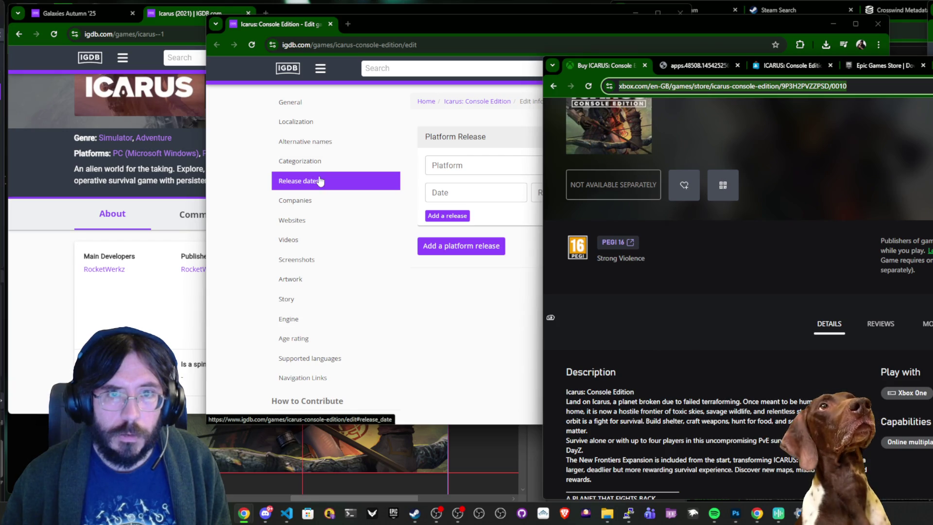
click(484, 166)
text(xbxo)
key(BackSpace)
key(BackSpace)
key(Down)
key(Down)
key(Down)
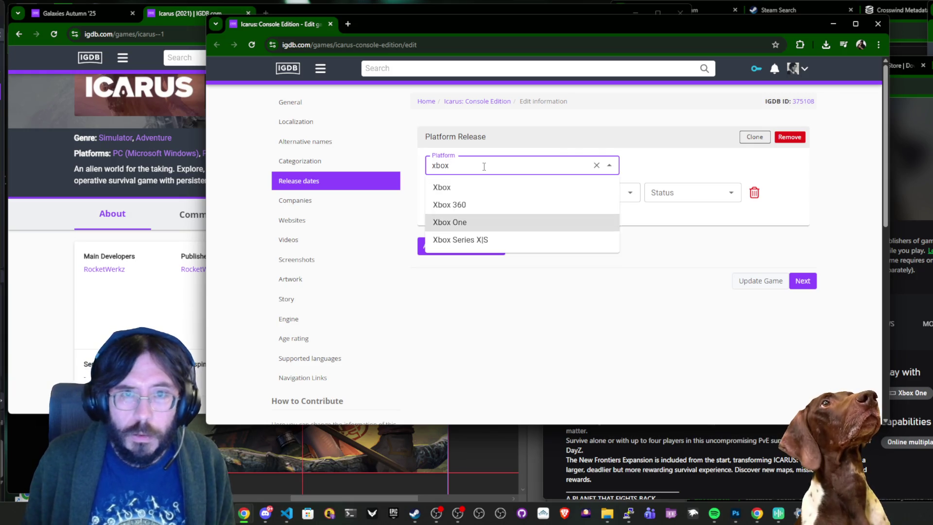
key(Return)
click(897, 343)
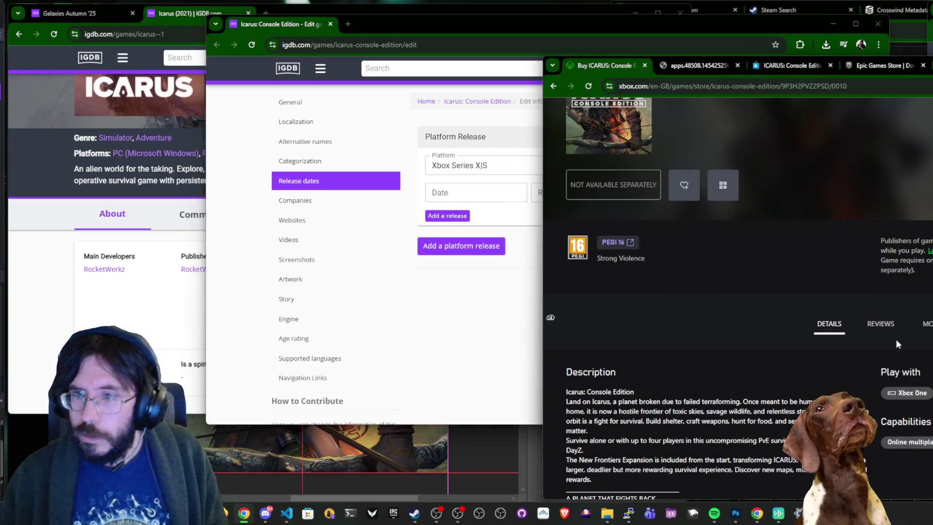
click(469, 306)
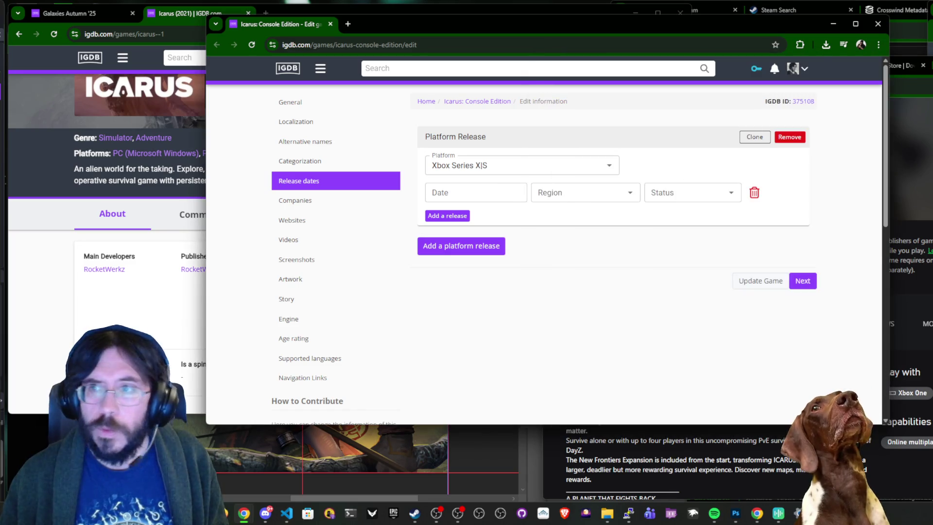
click(905, 136)
key(ctrl+Tab)
key(ctrl+Tab)
key(ctrl+shift+Tab)
key(ctrl+shift+Tab)
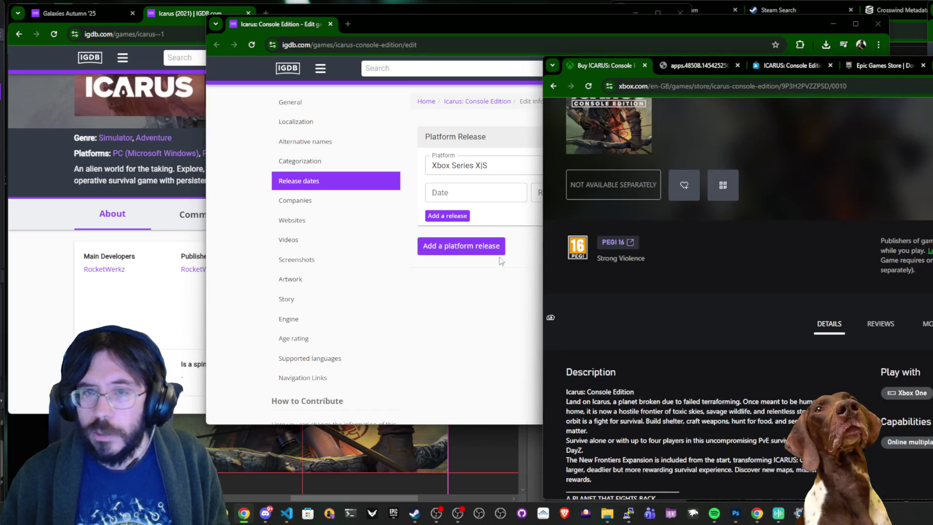
Give the Xbox Series X|S release the date 2026 and region Worldwide.
click(487, 192)
text(2026)
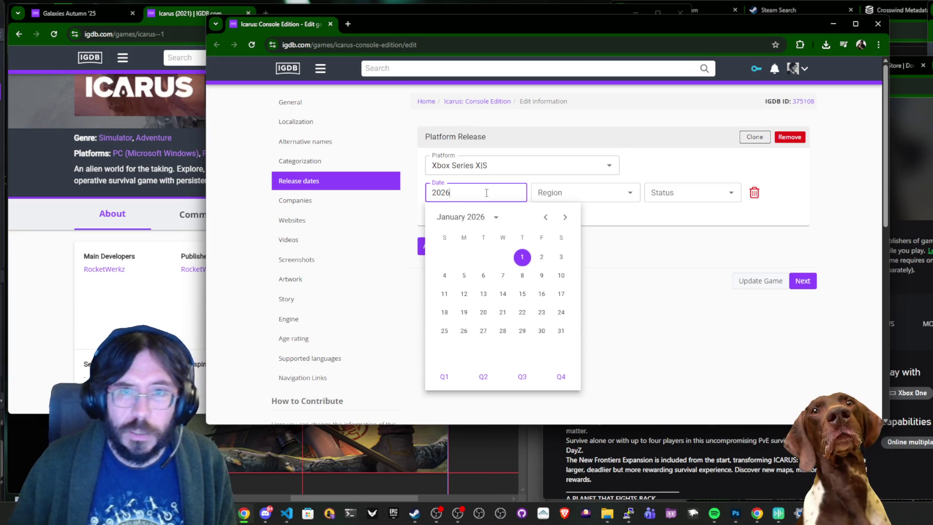
click(574, 192)
text(wide [WW)
click(567, 214)
Clone the release and change the copy's platform to Xbox One.
click(754, 136)
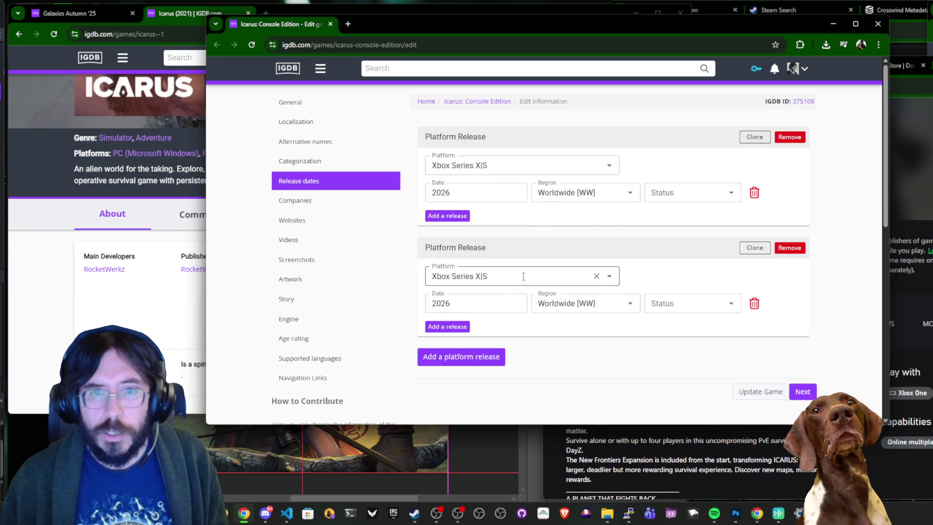
click(522, 275)
text(xbox one)
key(Return)
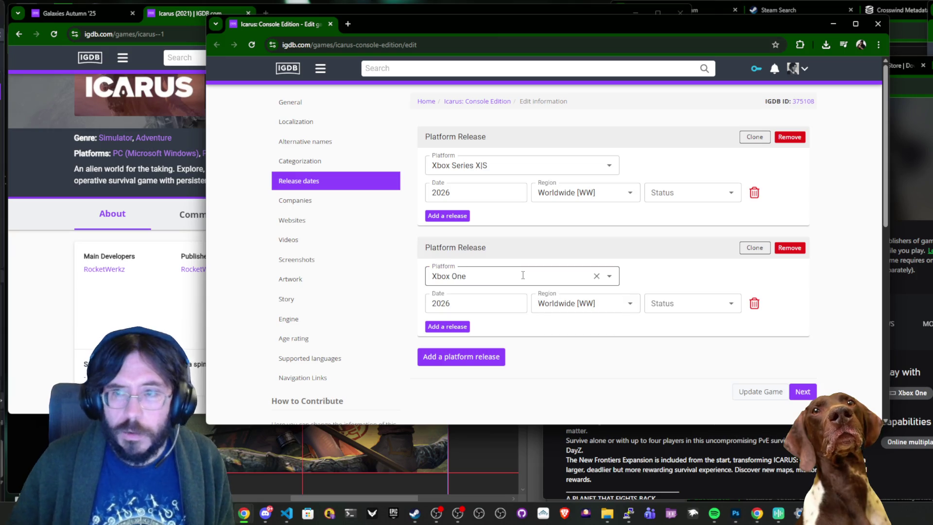
key(alt+Tab)
key(ctrl+Tab)
key(ctrl+Tab)
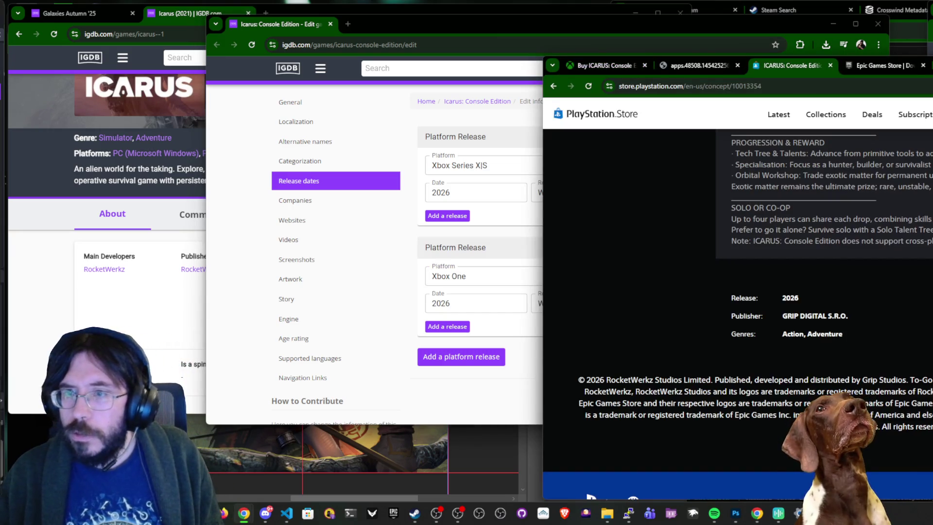
Review the ICARUS PlayStation Store listing, including its accessibility features.
scroll(737, 316, up, 10)
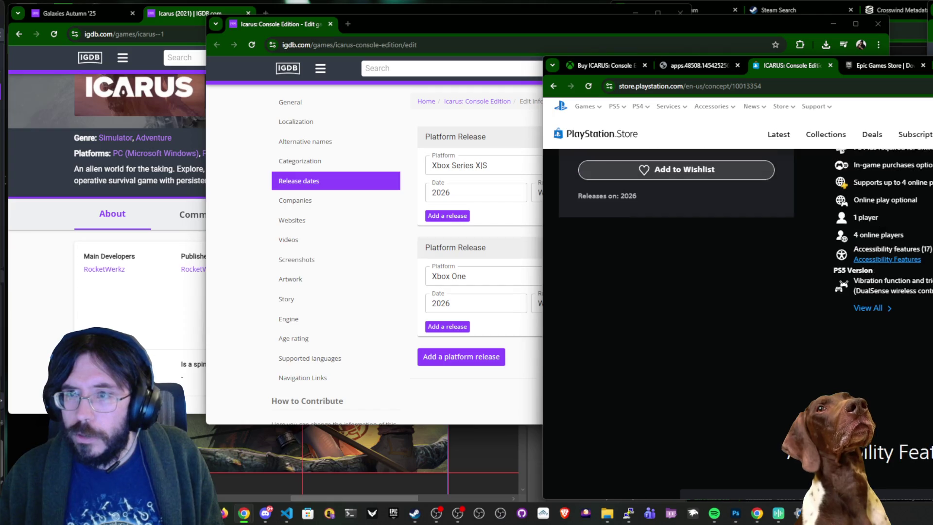
scroll(864, 313, up, 3)
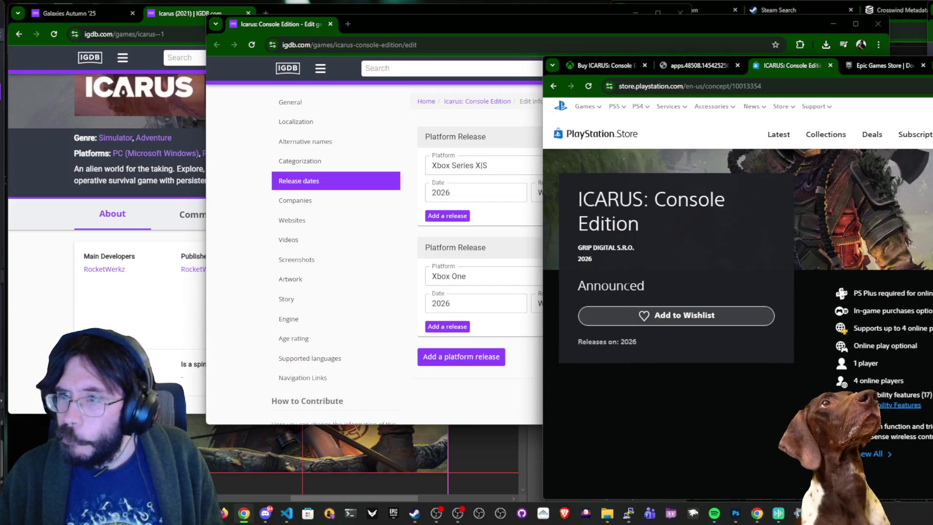
scroll(864, 340, down, 1)
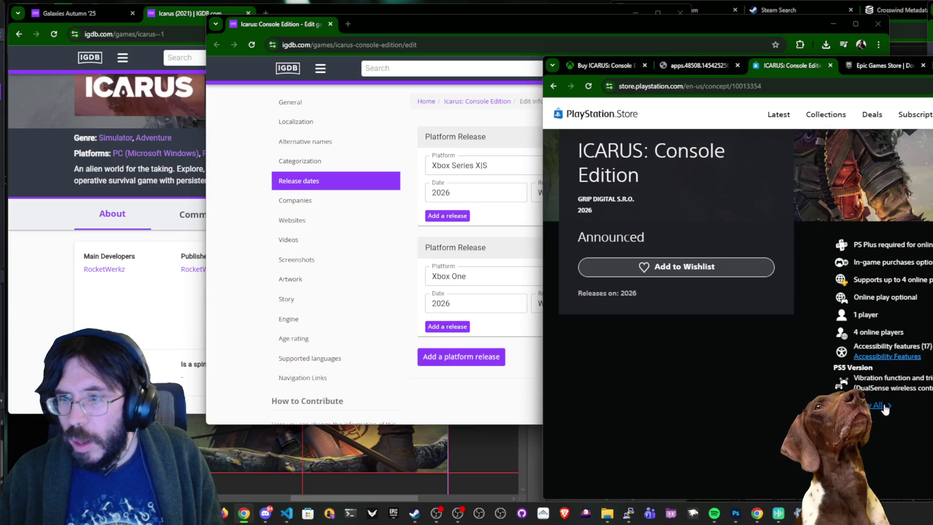
click(898, 395)
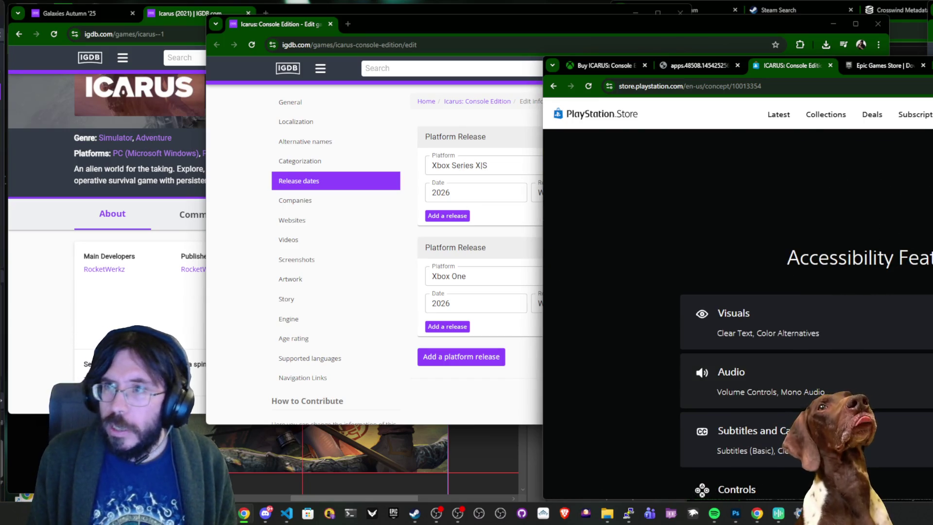
text(PlaySt)
scroll(738, 314, up, 10)
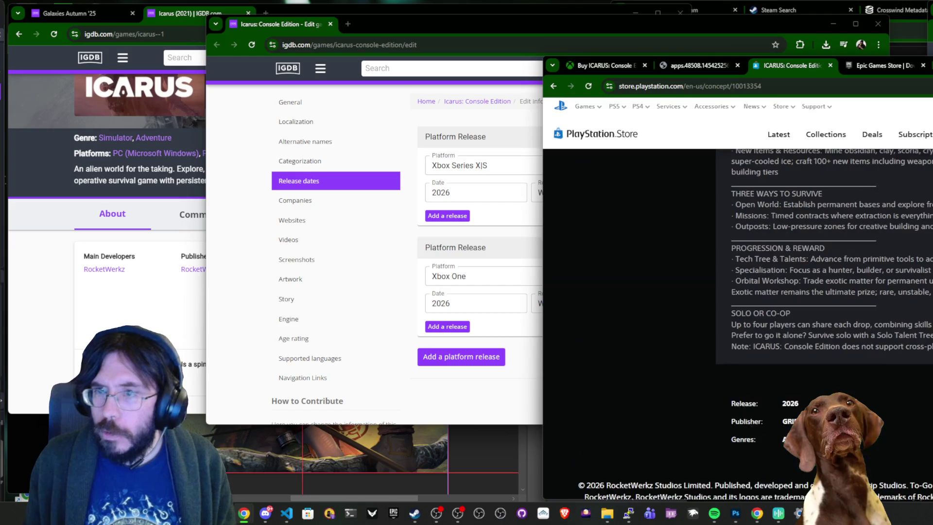
scroll(737, 313, down, 3)
scroll(737, 314, up, 10)
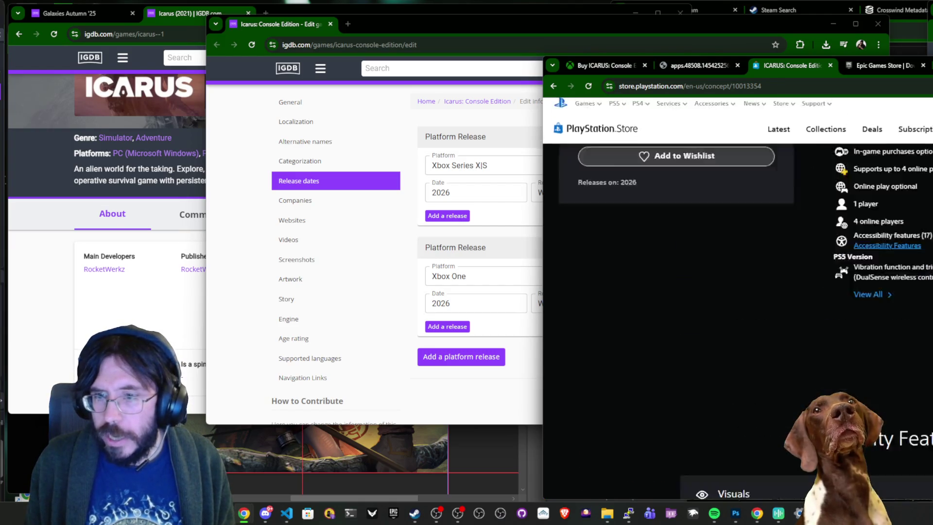
click(422, 418)
Add a third release on PlayStation 5 and go to the Companies section.
click(479, 356)
click(513, 387)
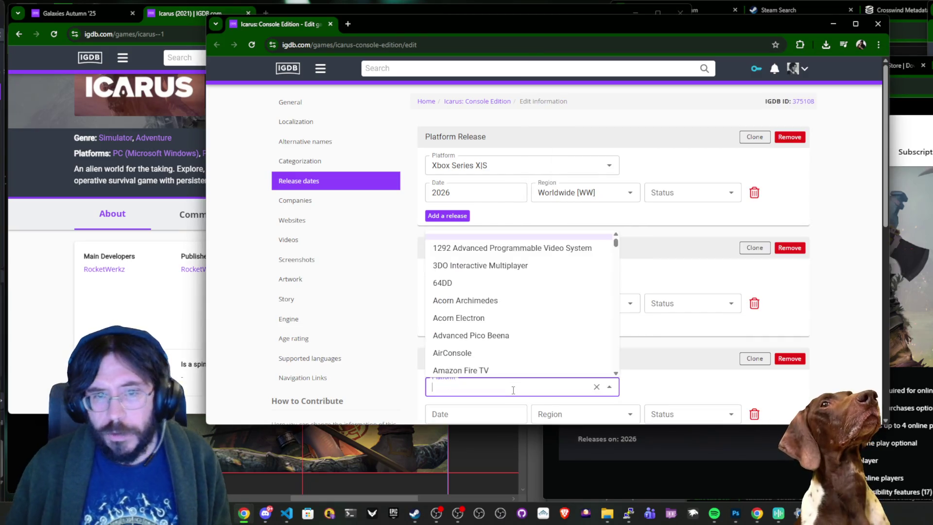
text(ps5)
key(Return)
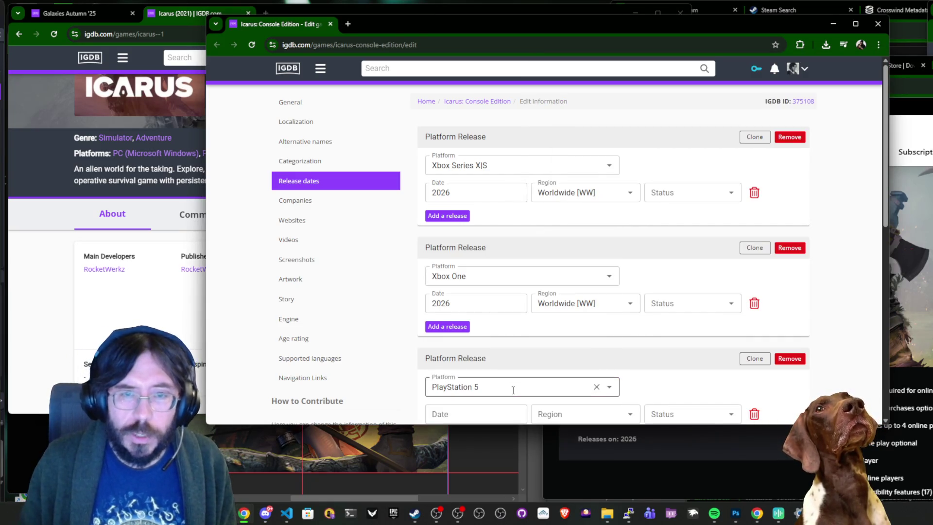
click(339, 203)
mouse_move(497, 28)
mouse_down()
mouse_move(801, 46)
mouse_move(665, 48)
mouse_move(756, 40)
mouse_move(767, 27)
mouse_up()
click(624, 241)
Open the ICARUS Steam store page from the IGDB Icarus page.
click(234, 263)
scroll(456, 287, down, 2)
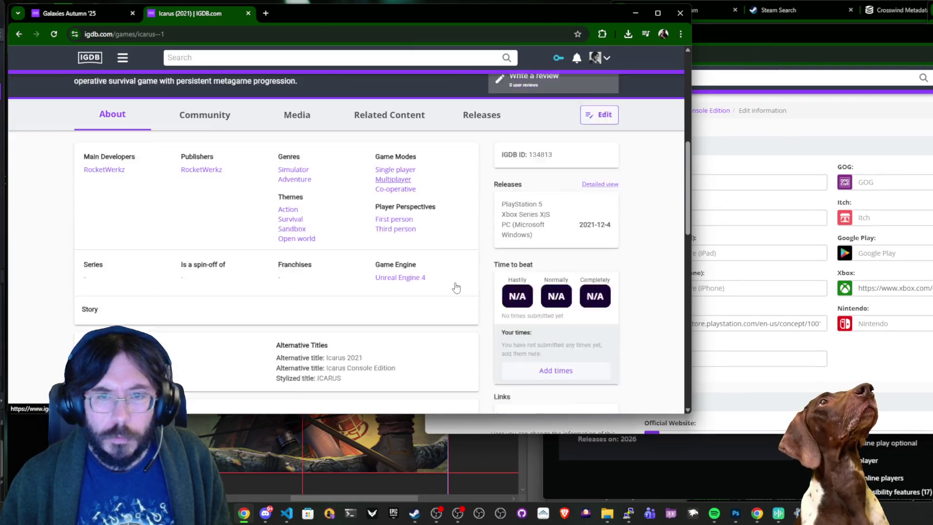
scroll(456, 288, down, 3)
click(511, 278)
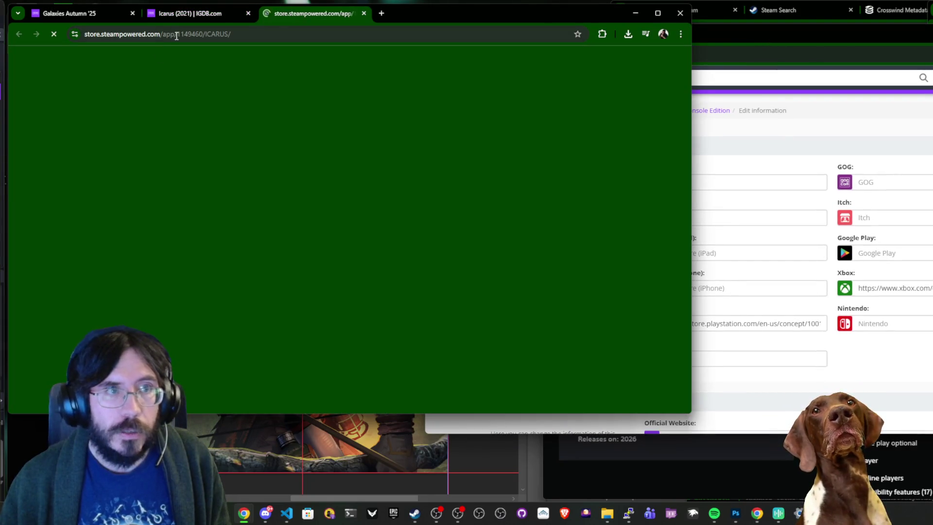
key(ctrl+w)
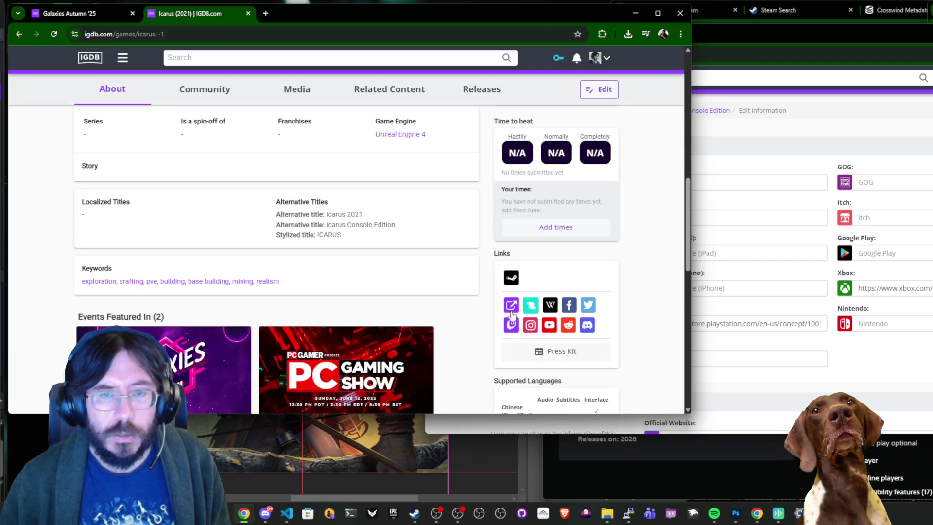
click(510, 310)
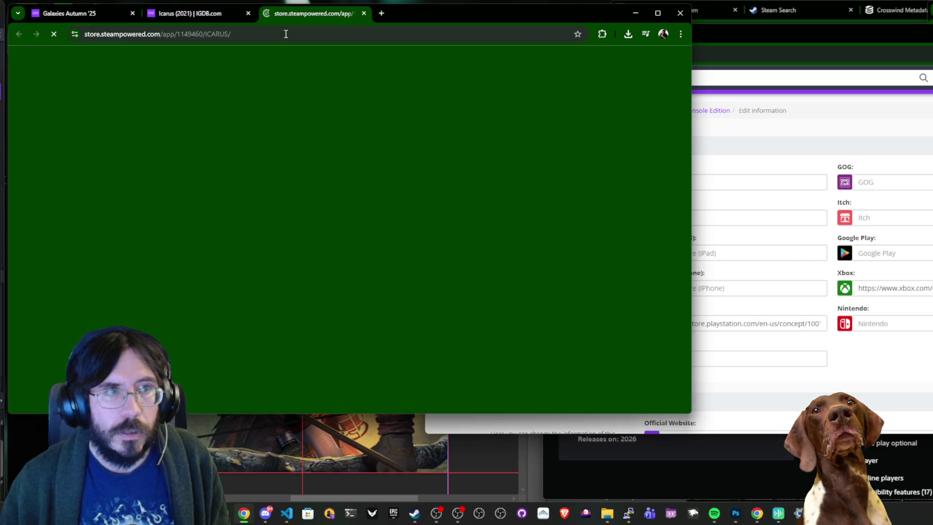
Follow the store page's official website link to SurviveIcarus.com, then close the Steam page.
scroll(476, 180, down, 10)
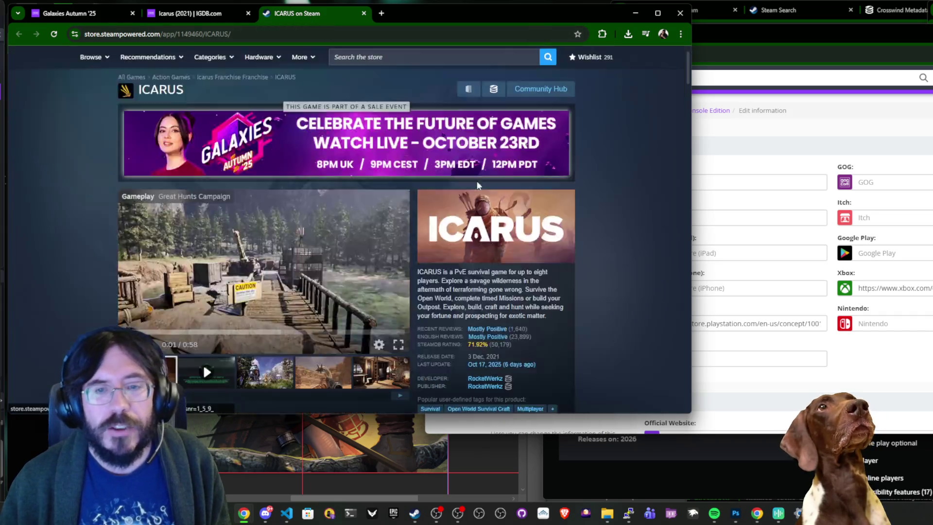
scroll(477, 180, down, 10)
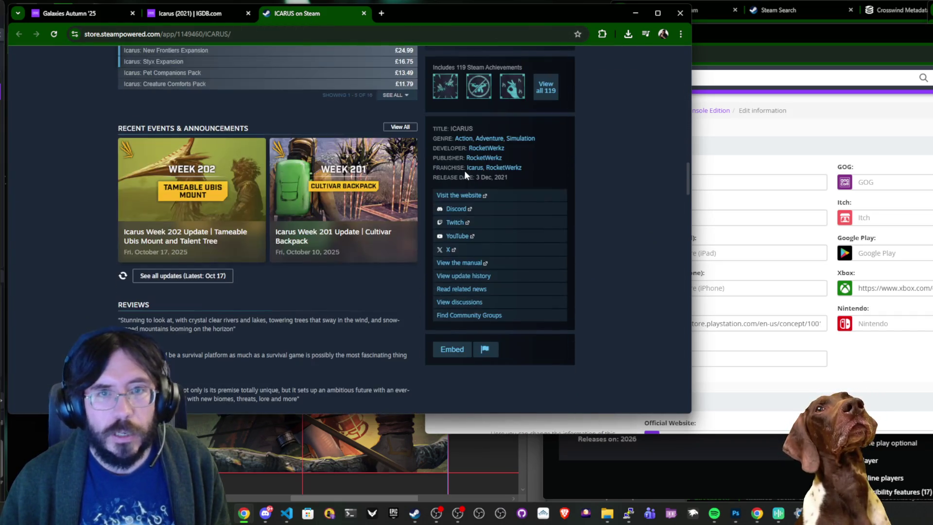
click(502, 197)
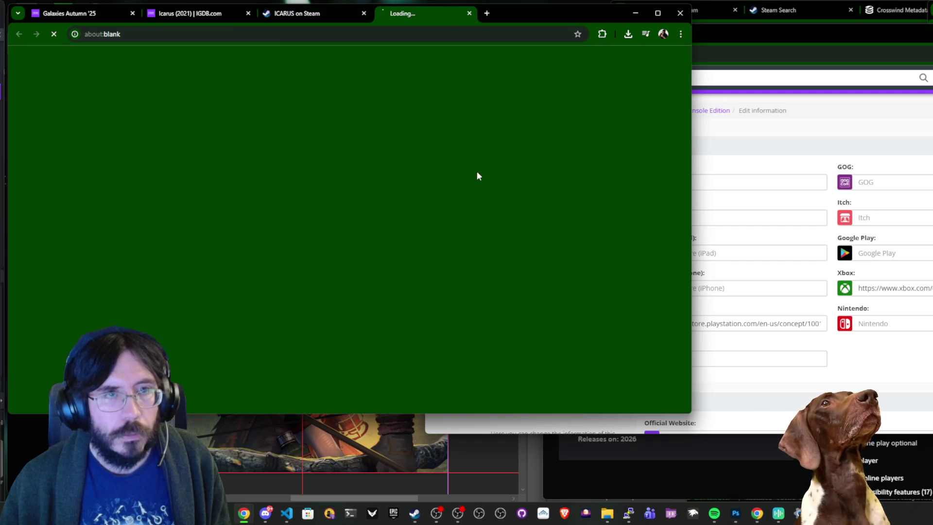
click(379, 248)
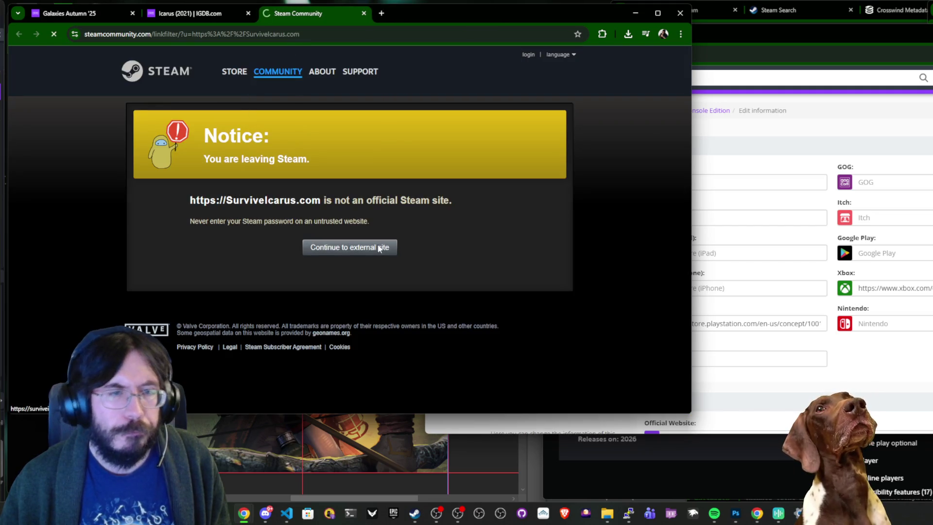
key(alt+Left)
key(ctrl+w)
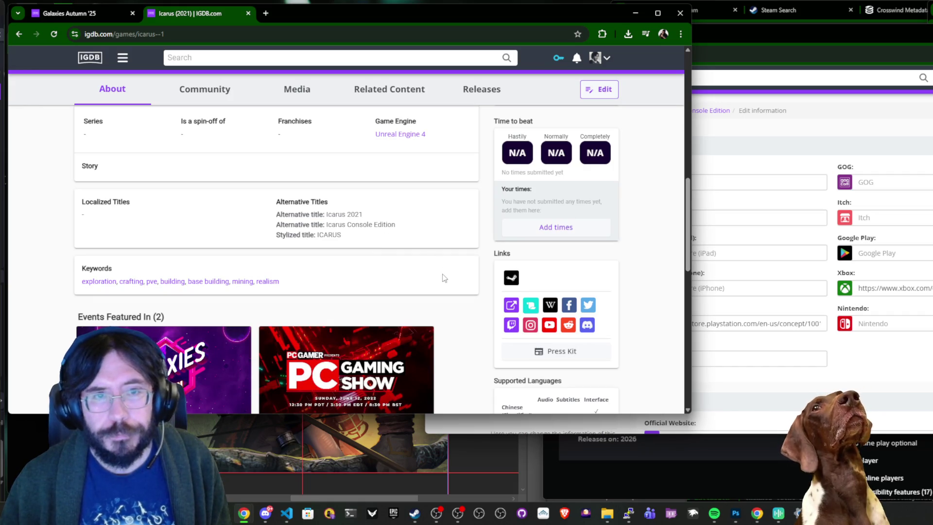
Expand the alternative names, categorization, release dates, companies and store links sections of the edit form.
click(799, 142)
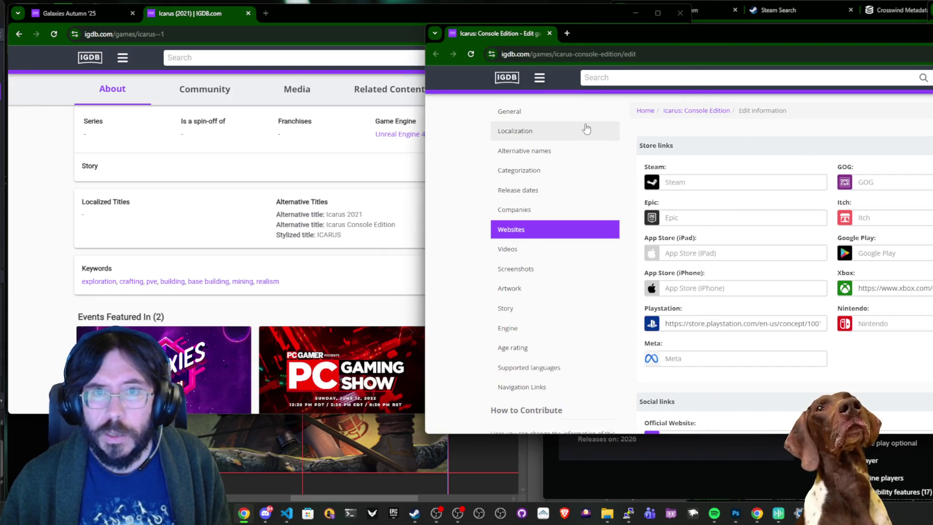
click(567, 155)
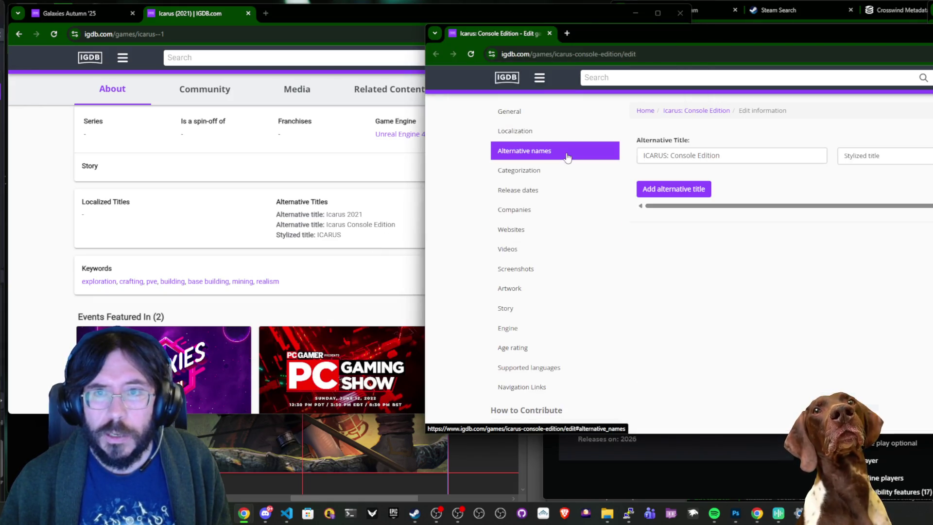
click(516, 171)
click(521, 194)
click(523, 209)
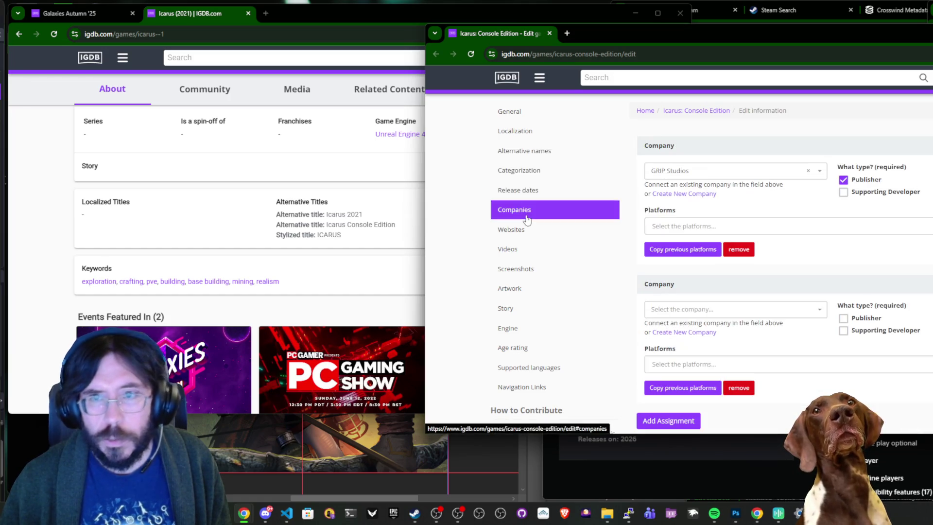
click(526, 228)
scroll(335, 267, up, 4)
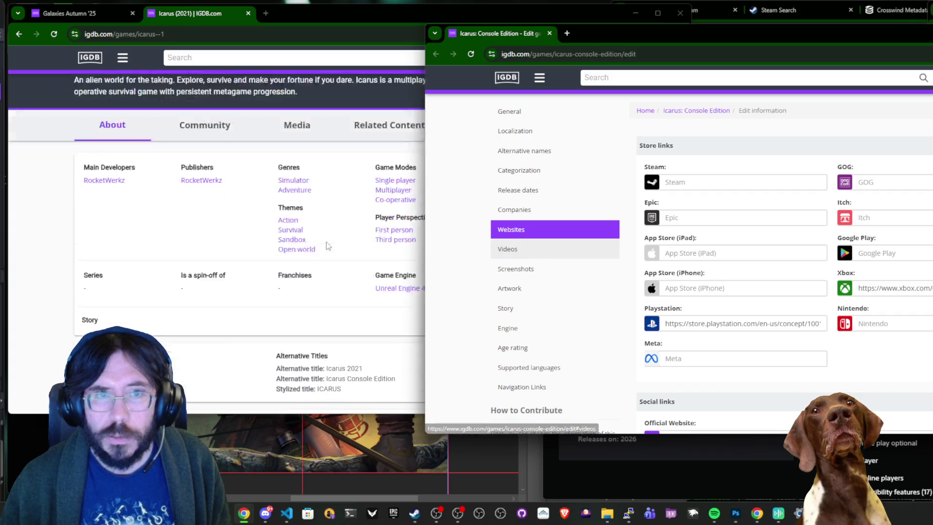
Copy the Twitter link from the Icarus page into the Console Edition's Twitter field.
click(337, 266)
scroll(336, 268, down, 3)
scroll(336, 268, down, 4)
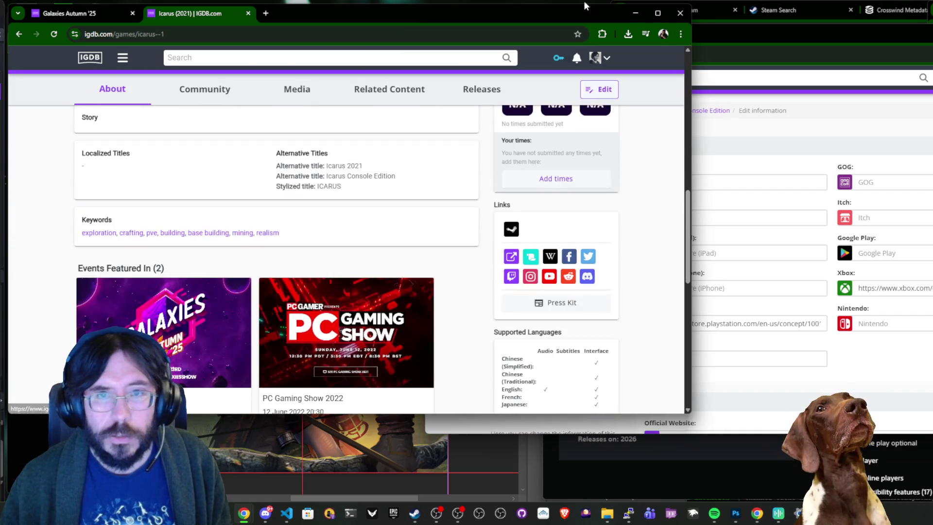
right_click(588, 255)
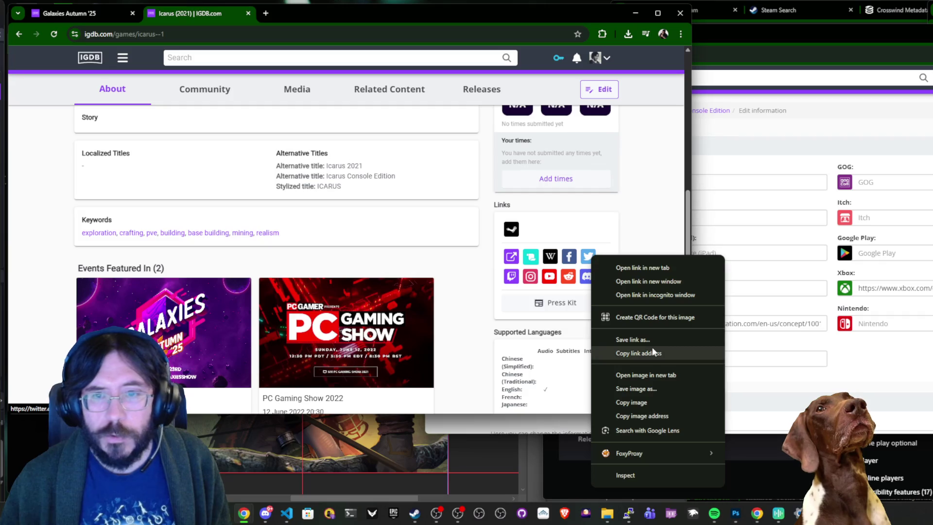
click(627, 351)
click(775, 318)
scroll(775, 318, down, 2)
scroll(775, 318, down, 2)
click(874, 278)
key(ctrl+v)
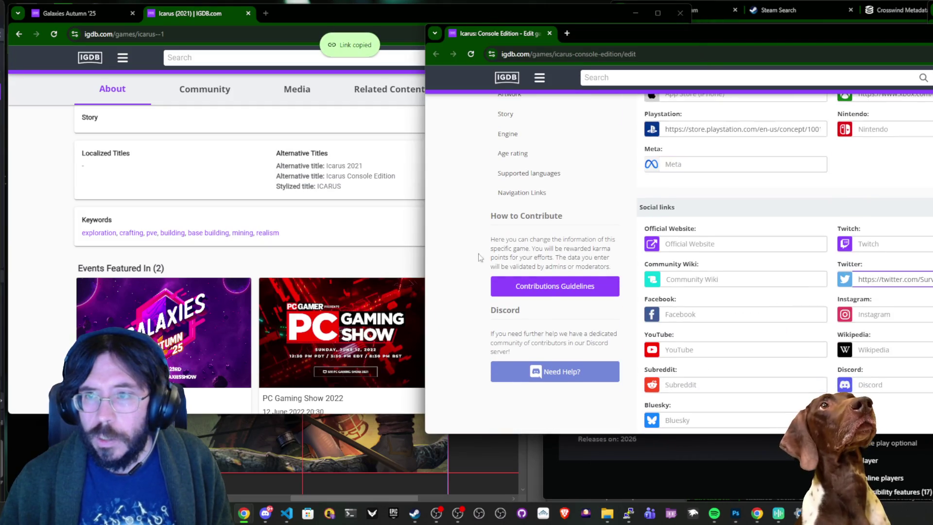
key(alt+Tab)
Copy the Facebook and Instagram links from the Icarus page into their matching fields.
right_click(565, 258)
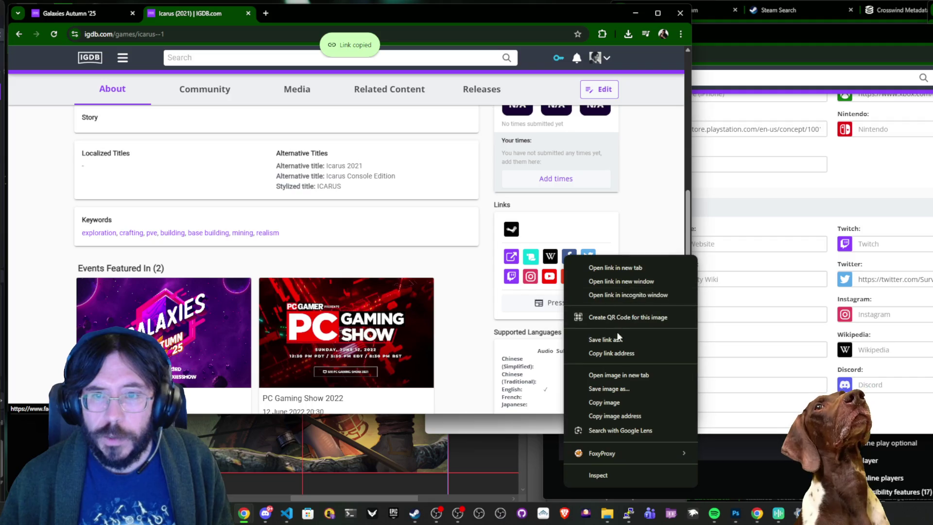
click(628, 355)
click(775, 314)
key(ctrl+v)
key(alt+Tab)
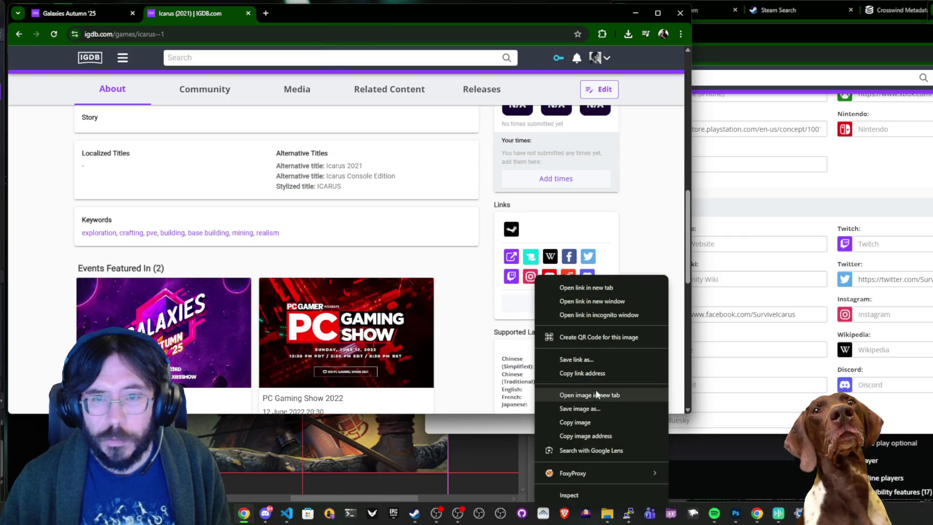
click(601, 373)
click(925, 315)
key(ctrl+v)
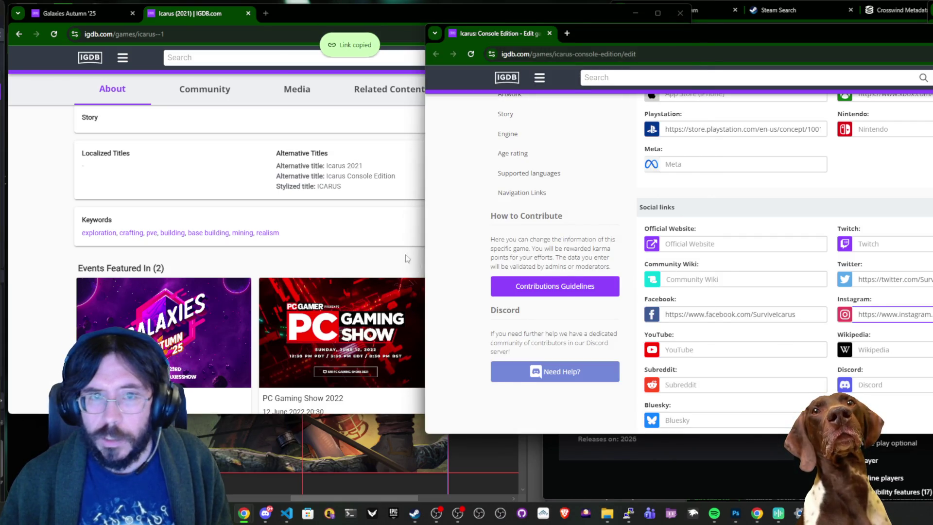
Put the Icarus Reddit link into the Subreddit field, clearing it from the YouTube field.
click(407, 258)
right_click(572, 275)
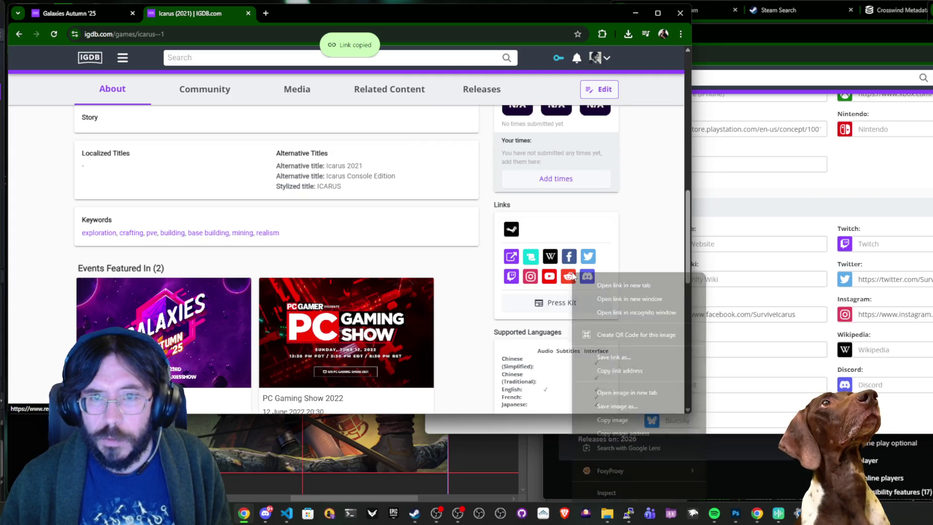
click(619, 370)
click(769, 350)
key(ctrl+v)
key(ctrl+a)
key(BackSpace)
click(728, 385)
key(ctrl+v)
Paste the Icarus YouTube channel link into the YouTube field, then go to Videos.
click(410, 252)
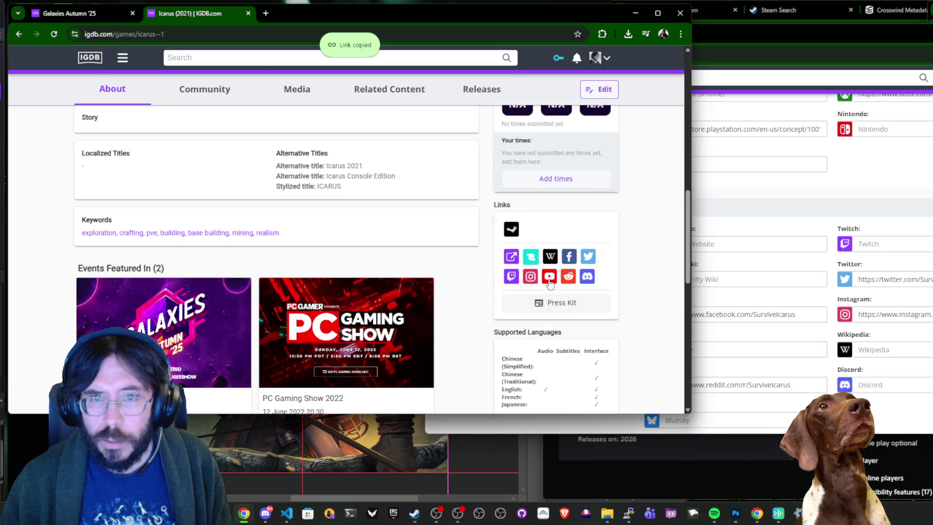
right_click(550, 282)
click(619, 377)
click(743, 348)
key(ctrl+v)
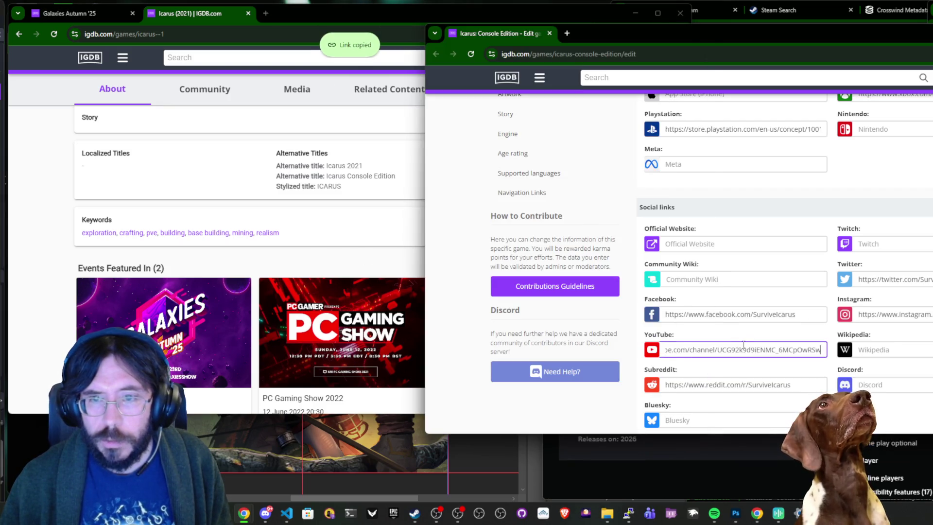
scroll(741, 342, down, 4)
scroll(594, 269, up, 6)
click(525, 151)
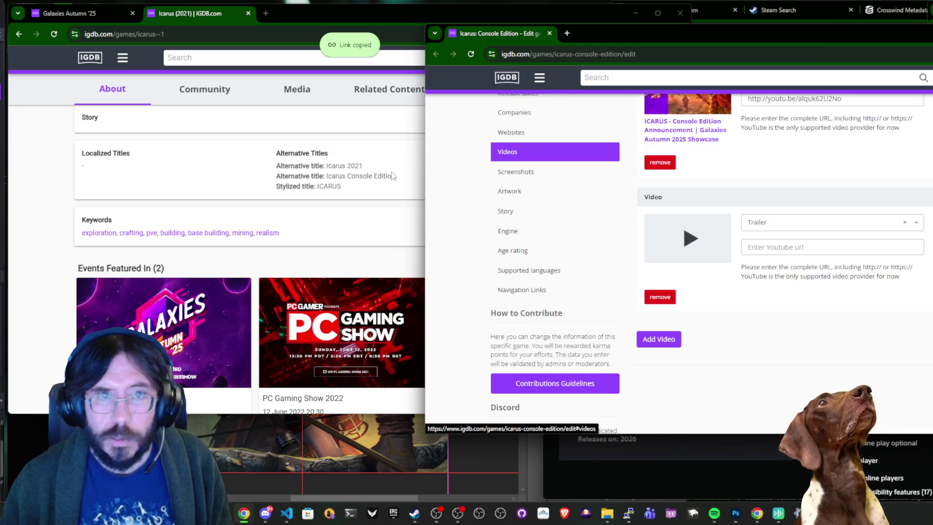
Copy the newest video link from the Icarus YouTube channel's video list.
scroll(333, 309, up, 7)
click(333, 309)
scroll(453, 264, down, 12)
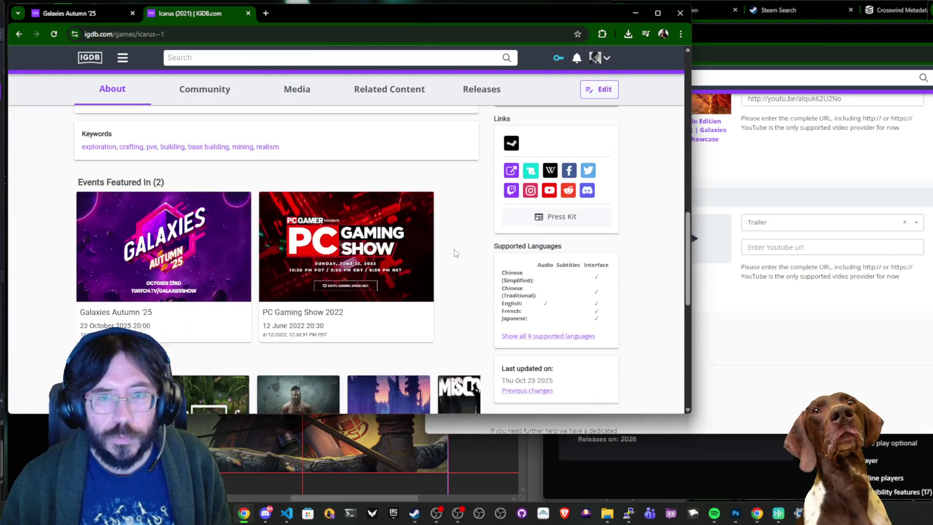
middle_click(548, 181)
scroll(391, 185, up, 12)
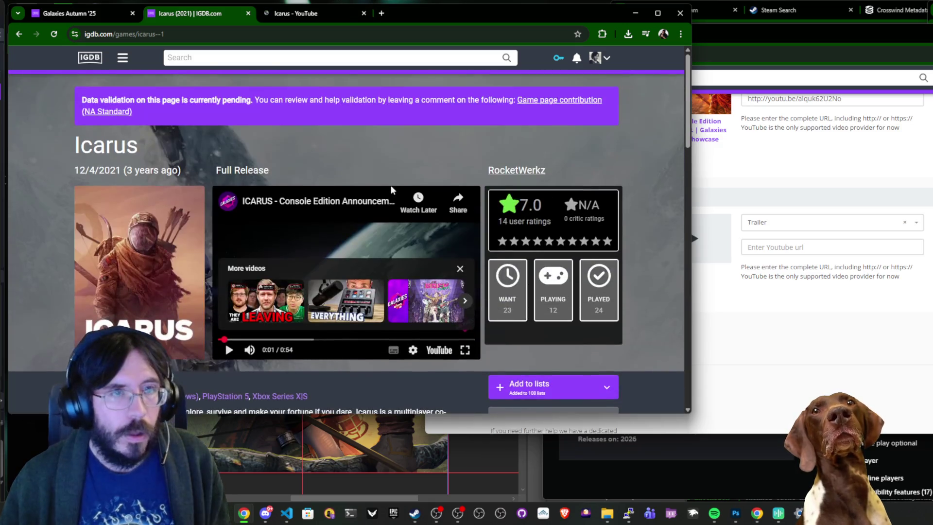
key(ctrl+Tab)
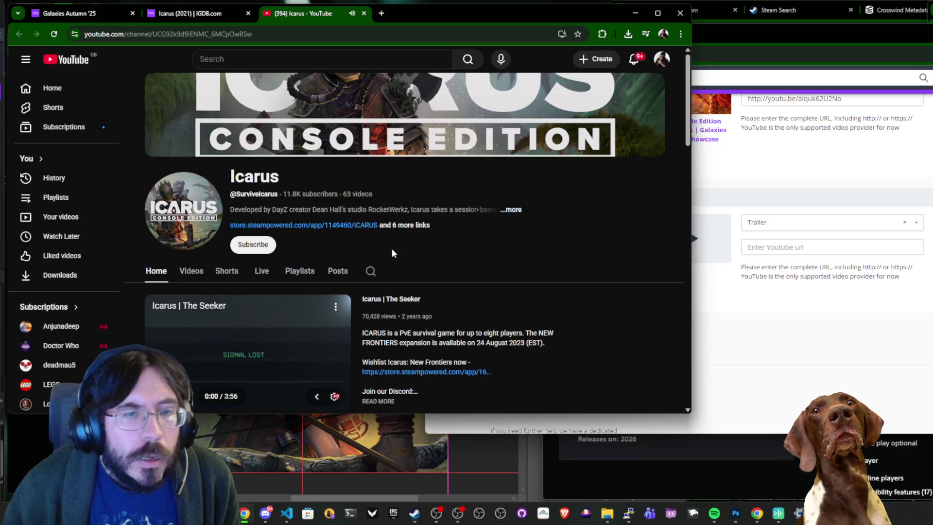
click(190, 270)
scroll(444, 246, down, 3)
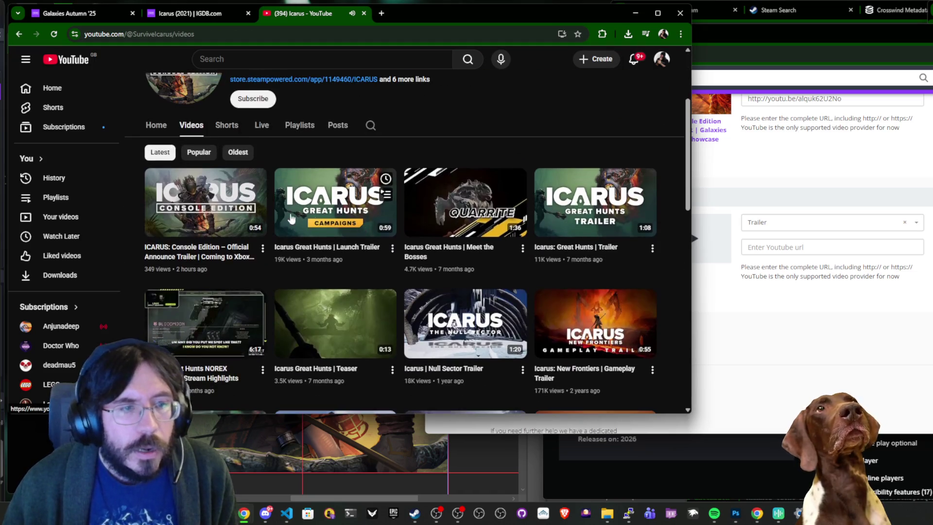
right_click(206, 190)
click(262, 289)
Add the trailer link as the second video with type Announcement Trailer.
click(816, 358)
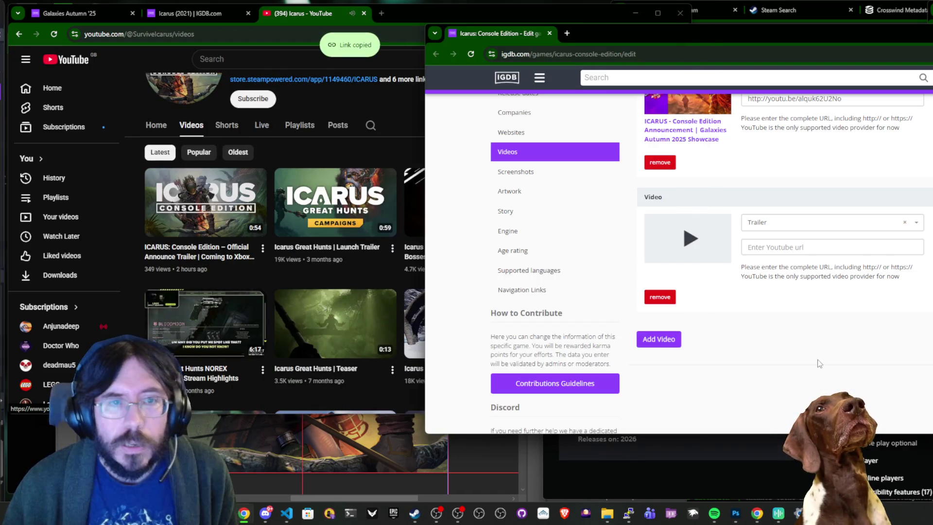
scroll(817, 358, up, 2)
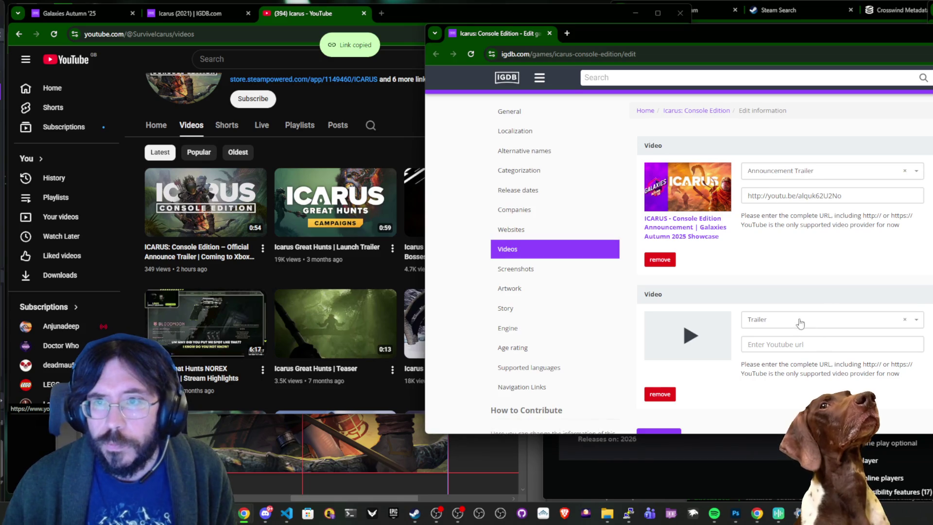
click(792, 343)
key(ctrl+v)
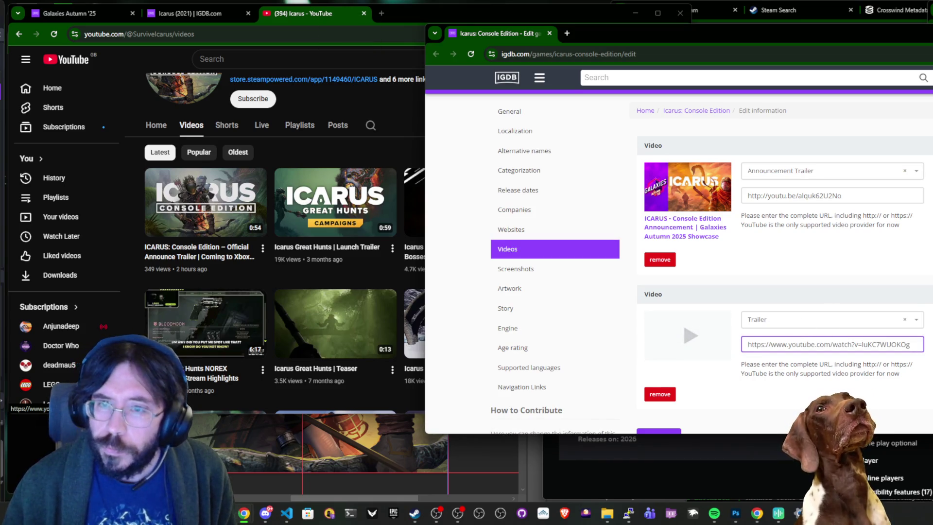
click(780, 322)
text(ann)
key(Return)
scroll(780, 323, down, 4)
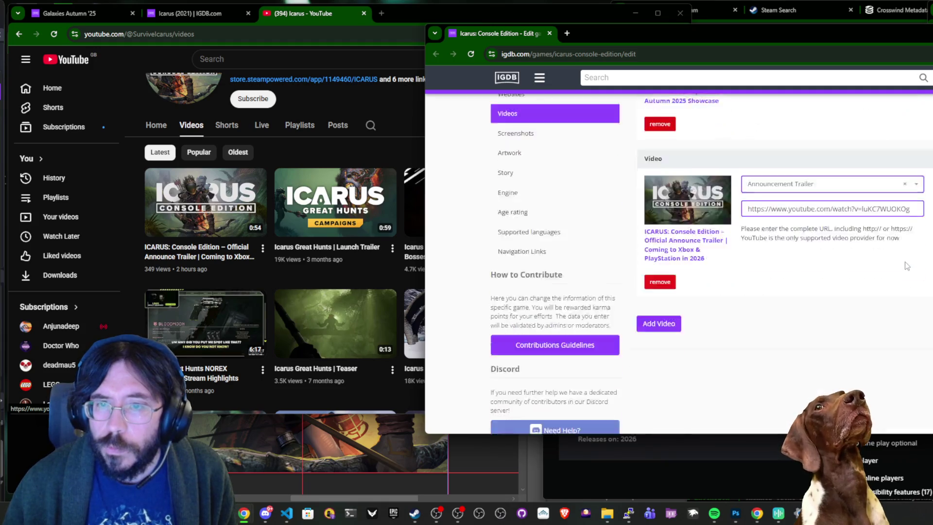
scroll(570, 235, up, 4)
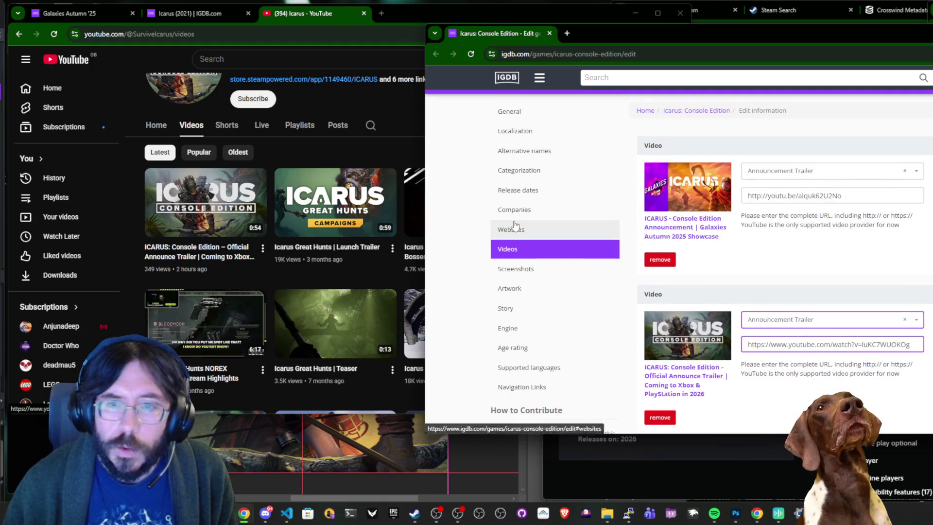
Check the announce trailer's 23 Oct 2025 upload and description, then return to Icarus (2021).
click(219, 189)
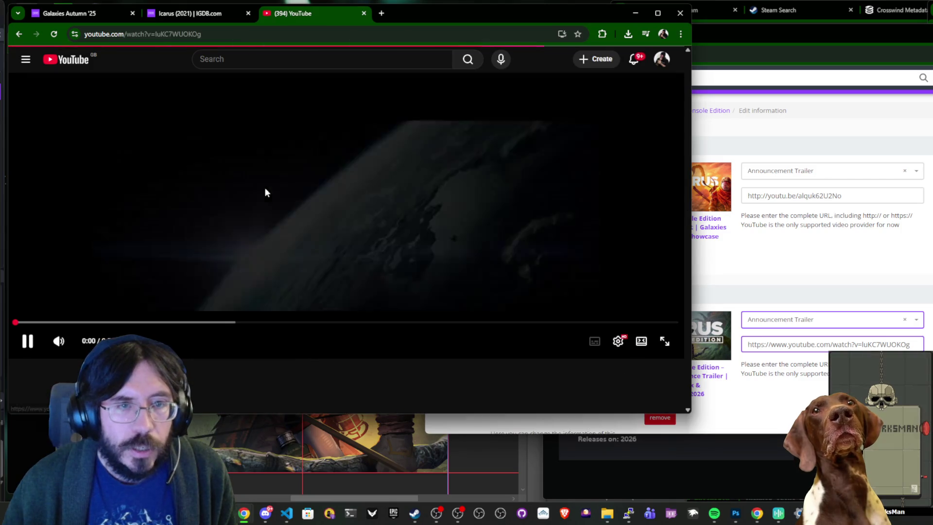
click(278, 193)
scroll(278, 193, down, 5)
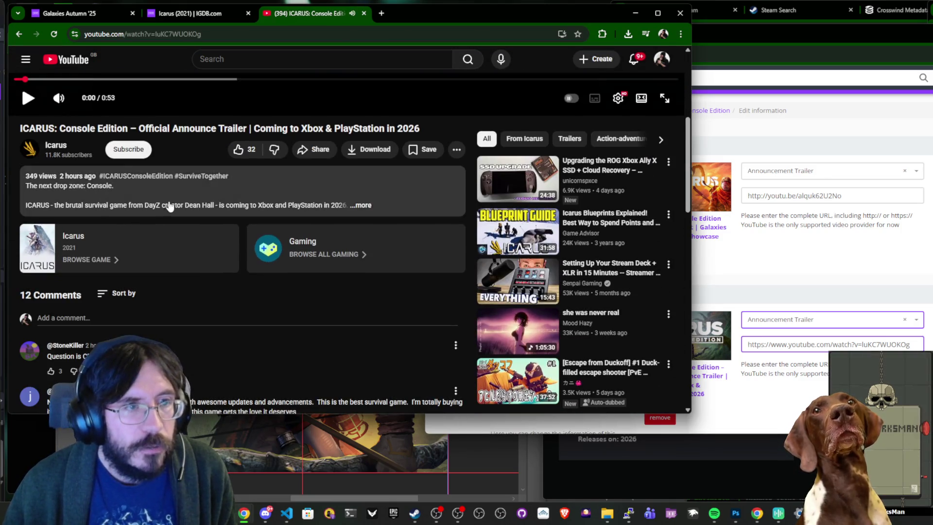
click(169, 206)
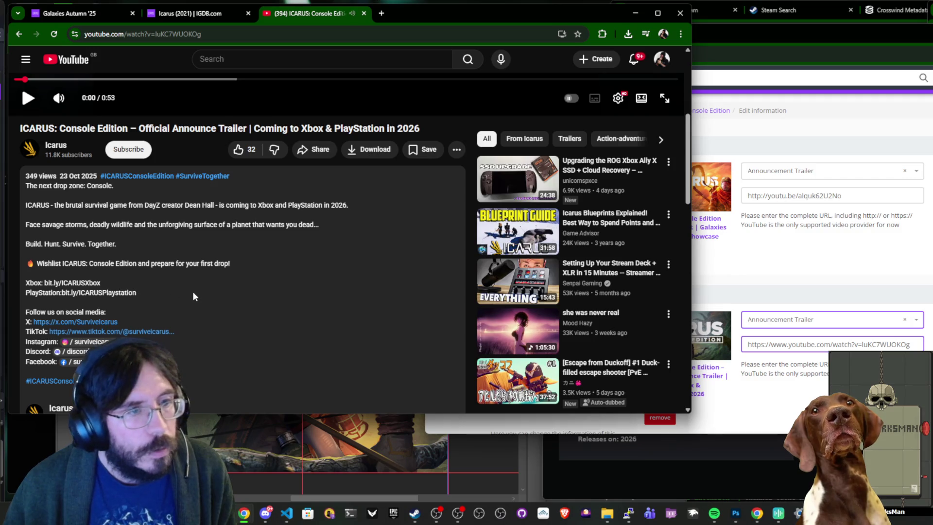
scroll(192, 294, down, 1)
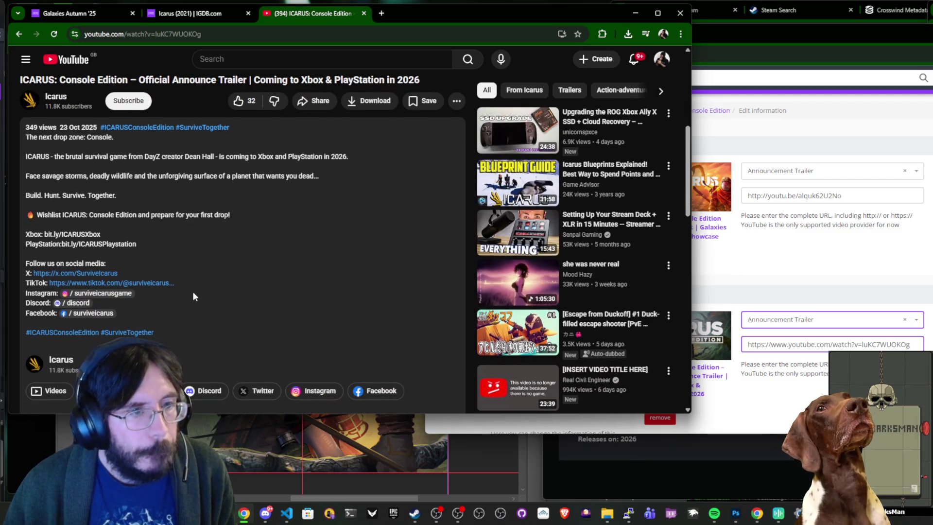
key(alt+Tab)
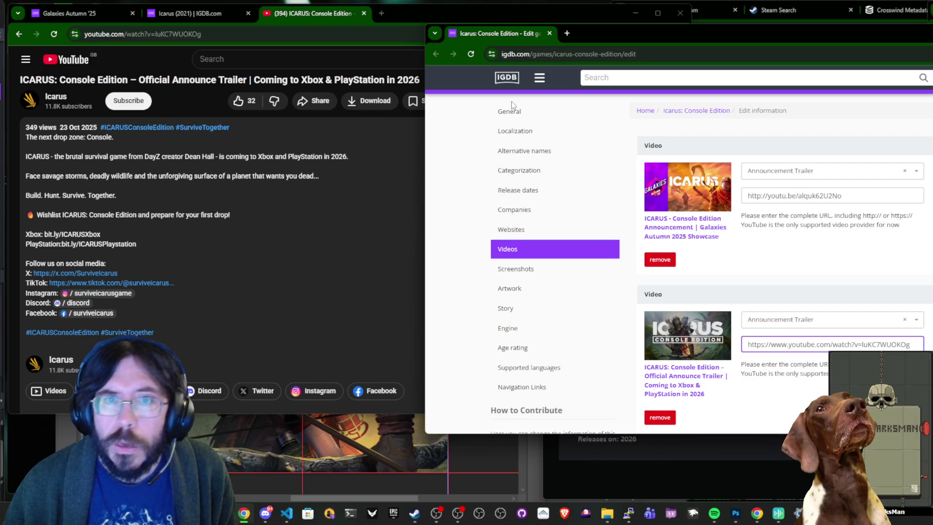
scroll(318, 238, up, 6)
click(191, 13)
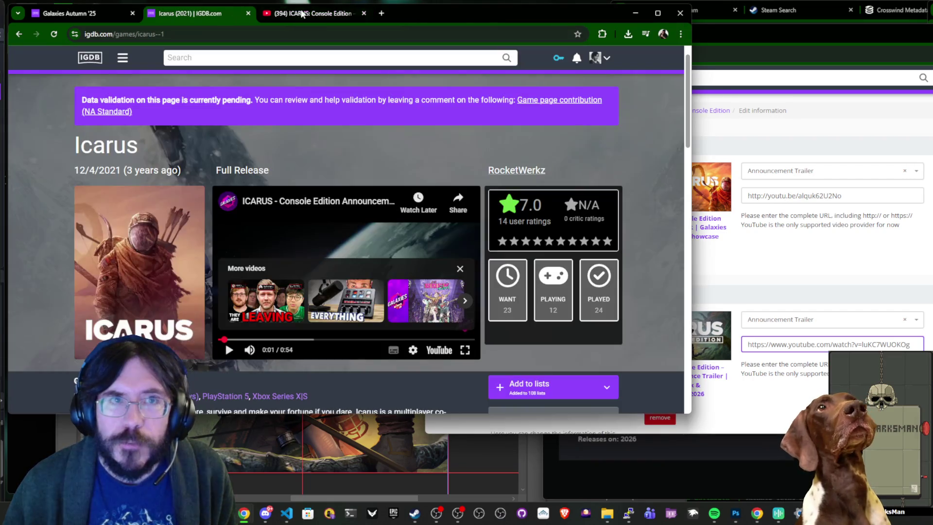
Search IGDB for 'rust', open Rust (2018), and return to the Console Edition edit page.
click(315, 58)
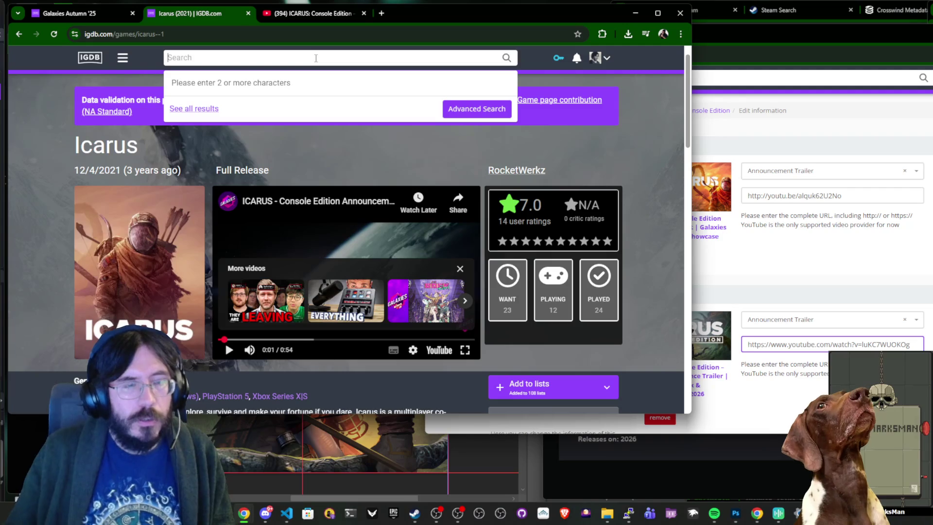
text(rust)
click(209, 101)
scroll(370, 159, down, 5)
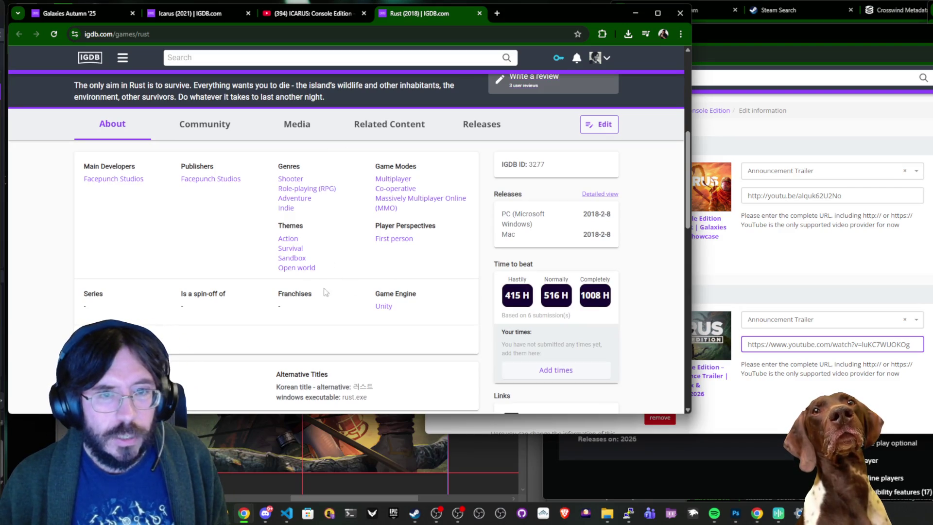
click(930, 33)
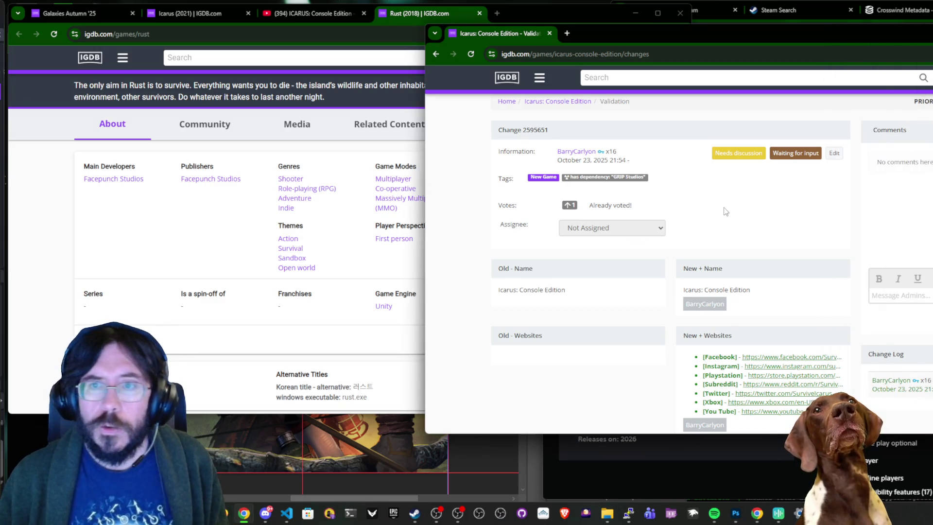
Close the Rust page and leftover tabs, reopening the accidentally closed store tabs.
click(325, 210)
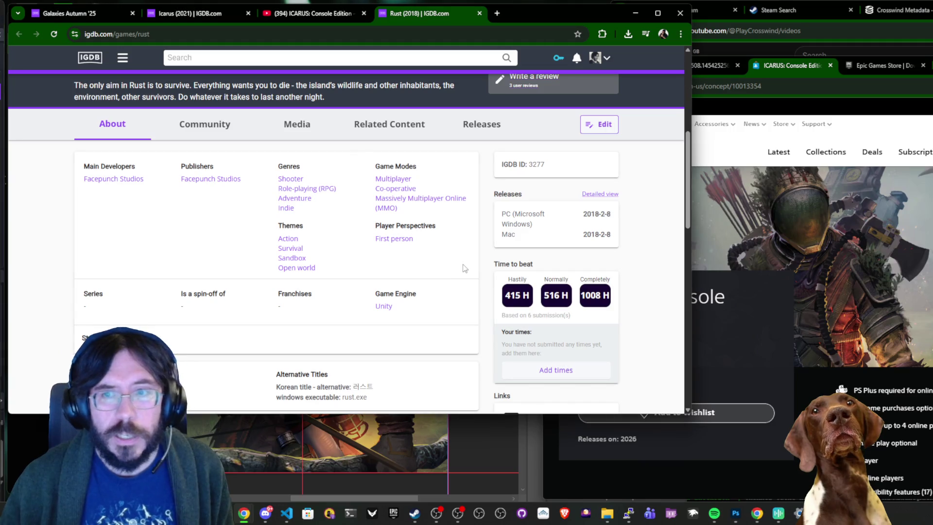
key(ctrl+w)
click(847, 279)
key(ctrl+w)
key(ctrl+w)
key(ctrl+w)
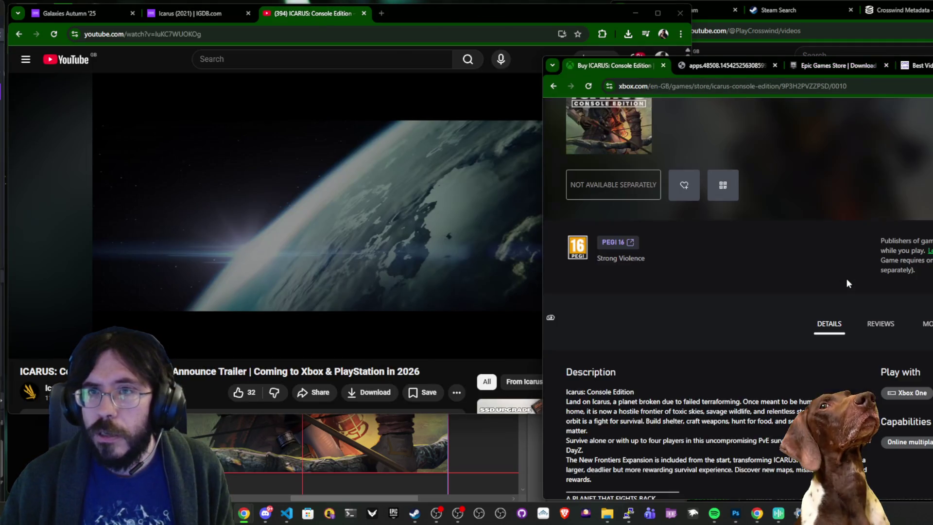
key(ctrl+w)
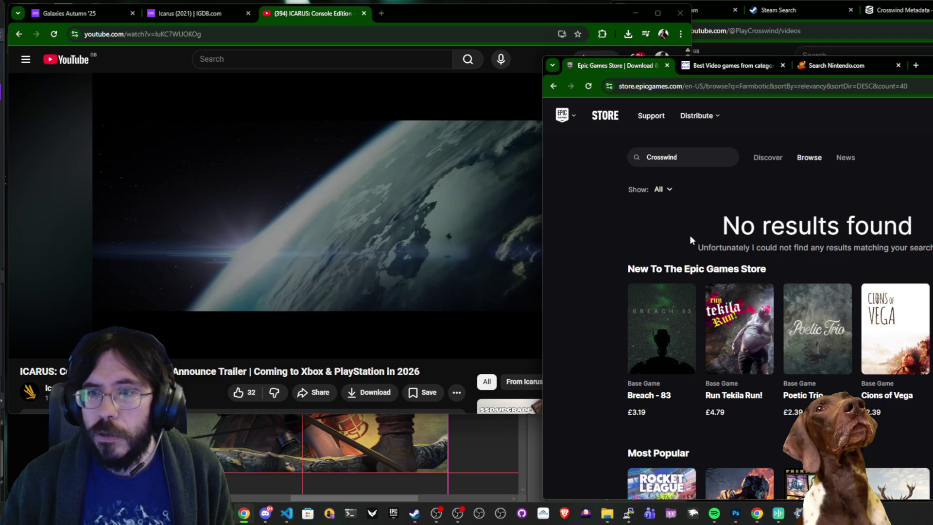
key(ctrl+shift+t)
key(ctrl+shift+t)
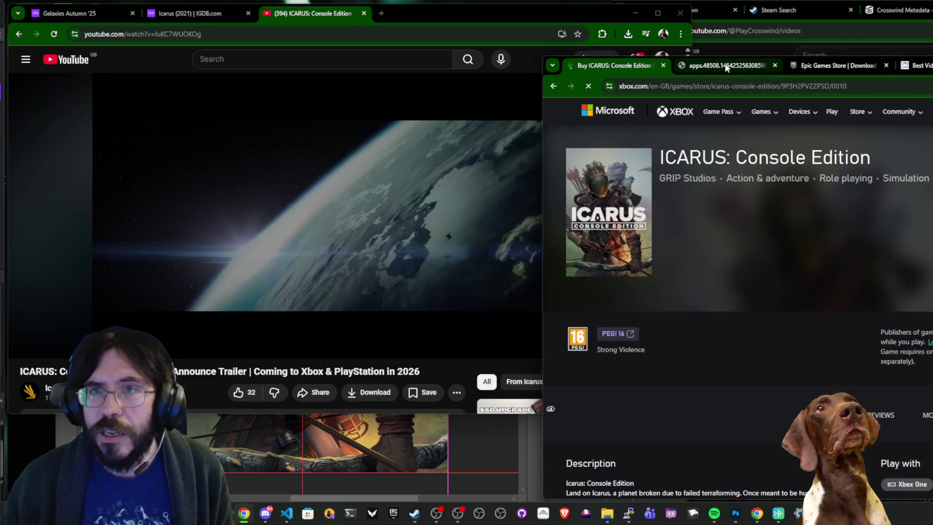
click(726, 66)
key(ctrl+shift+t)
middle_click(724, 63)
Review and close the Icarus validation page, then open Instruments of Destruction in a background tab.
click(173, 15)
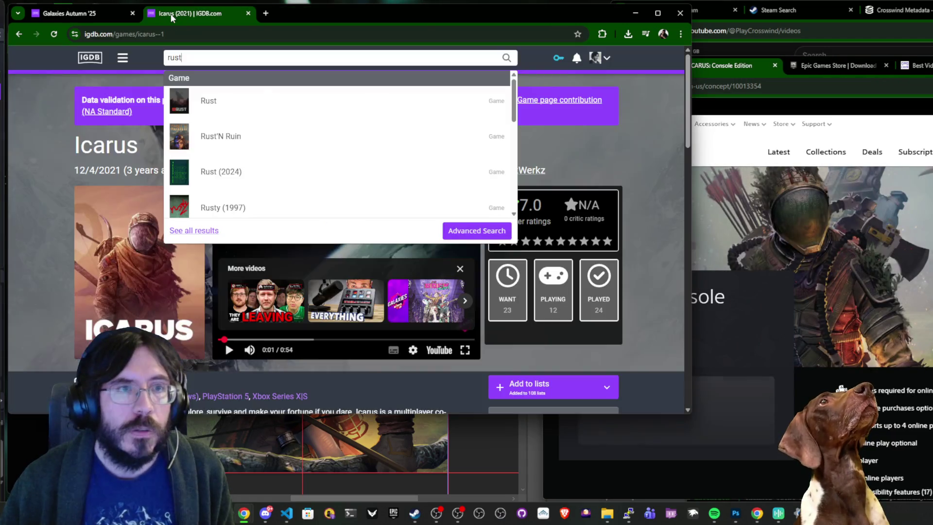
click(598, 164)
click(554, 103)
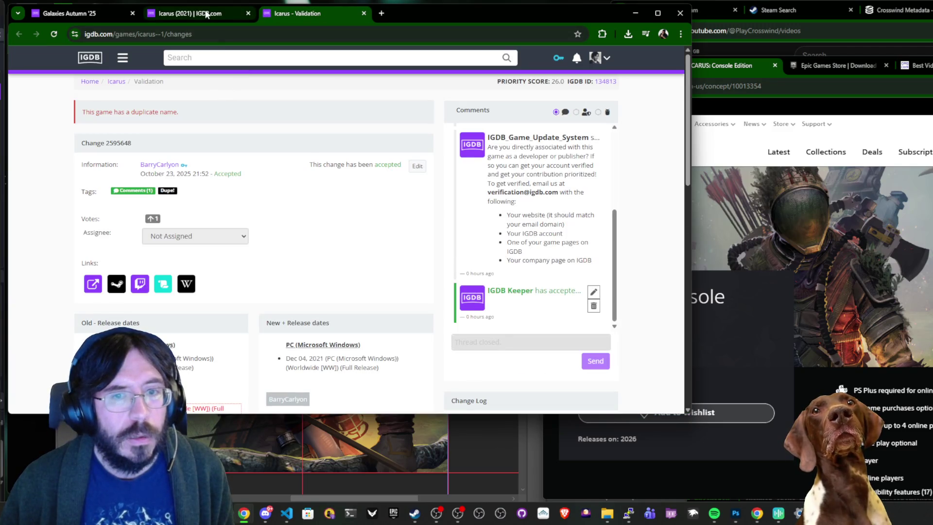
scroll(382, 213, down, 3)
scroll(385, 249, up, 3)
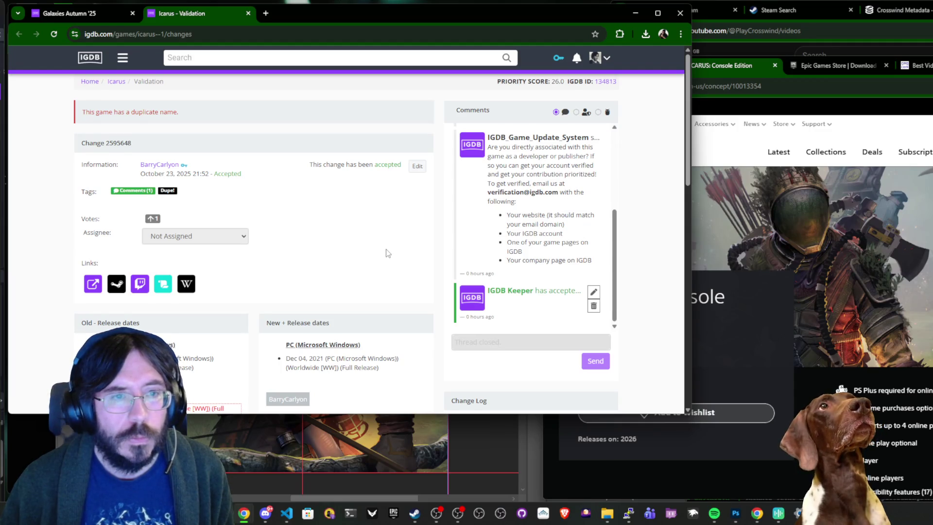
scroll(387, 251, down, 5)
scroll(387, 251, up, 5)
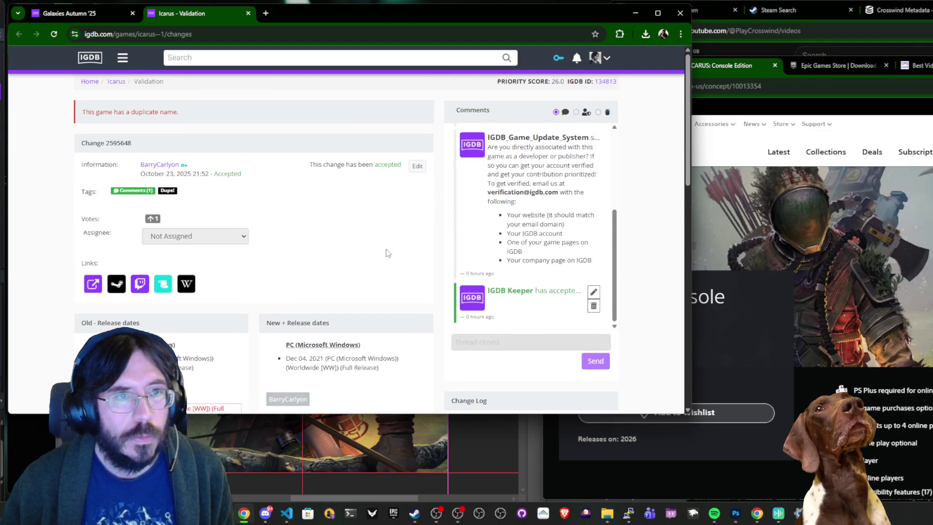
key(ctrl+w)
middle_click(199, 153)
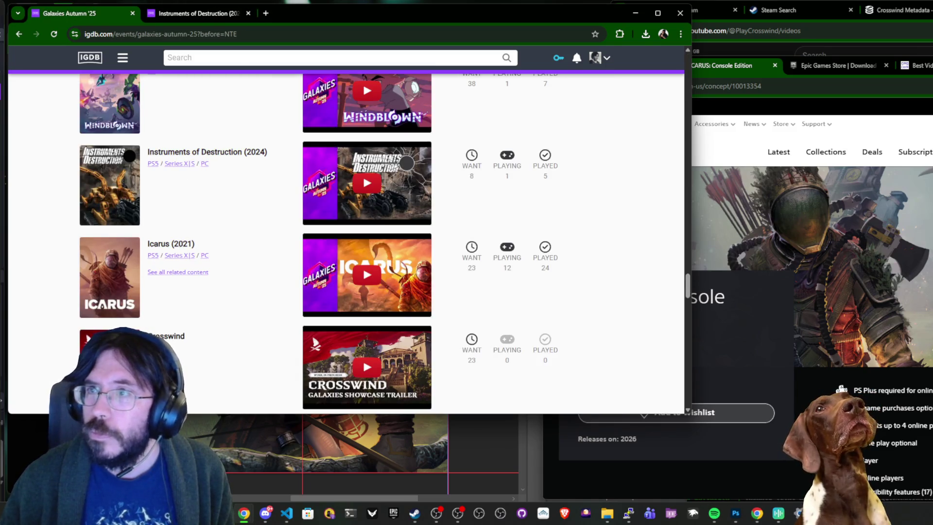
Check Instruments of Destruction's pending change validation page and look over the game page.
click(196, 18)
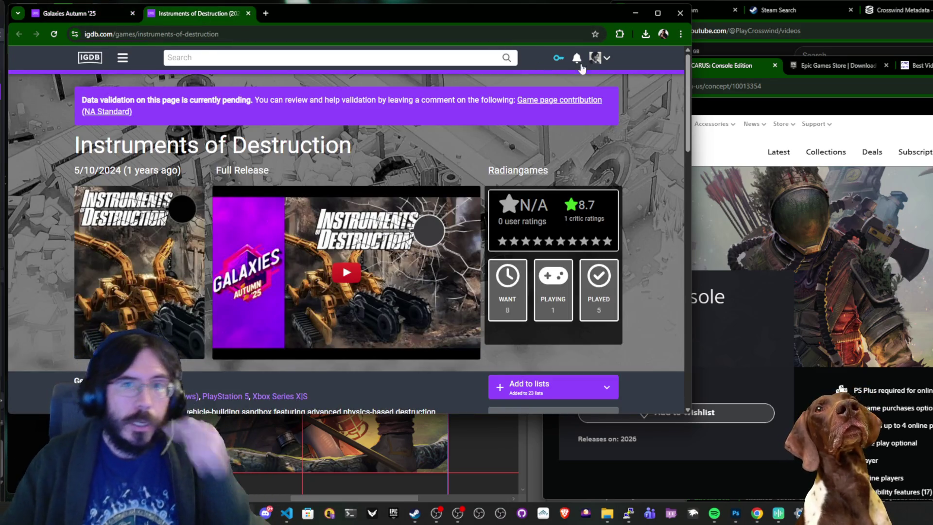
click(566, 99)
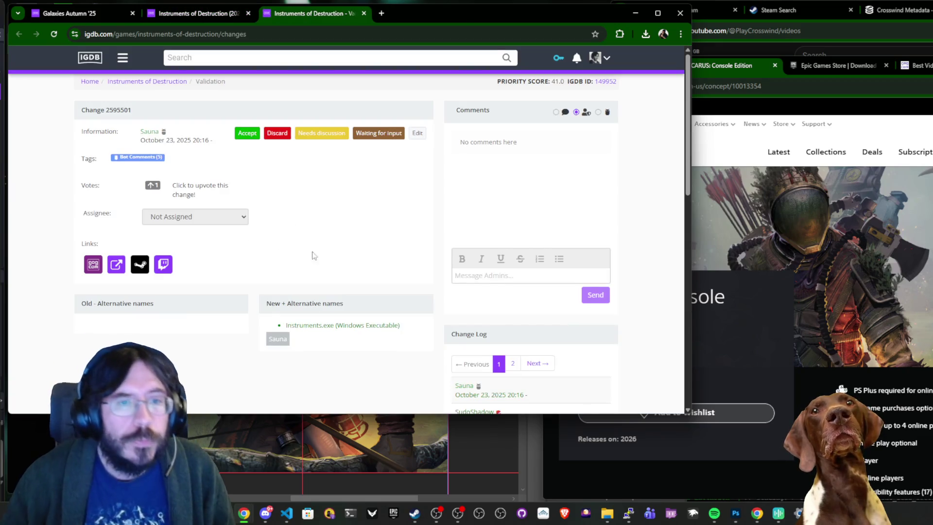
key(ctrl+w)
scroll(395, 214, down, 3)
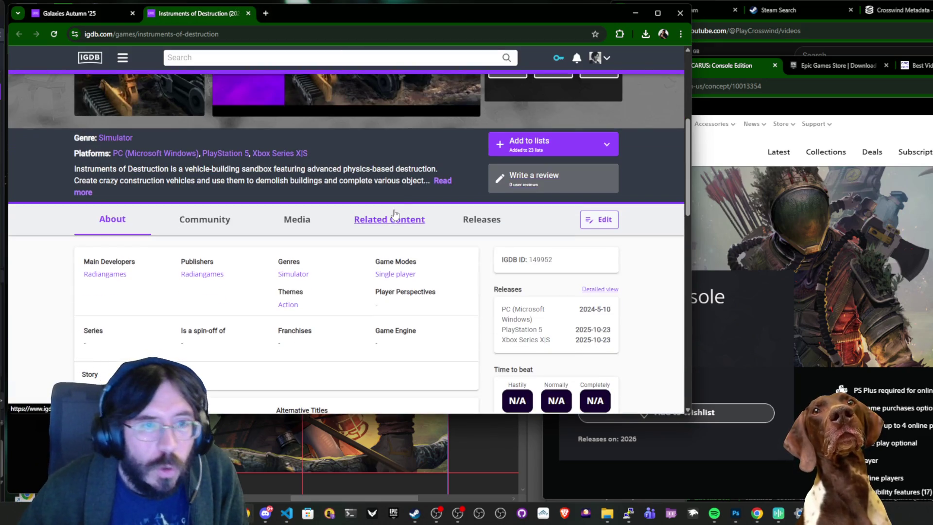
scroll(465, 338, down, 4)
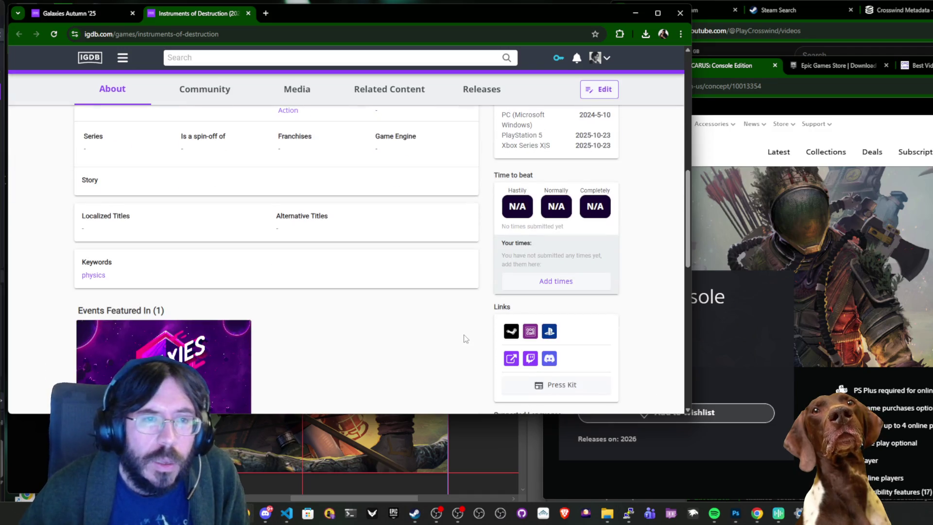
scroll(465, 339, up, 3)
scroll(466, 338, down, 3)
scroll(463, 333, up, 7)
scroll(451, 328, down, 5)
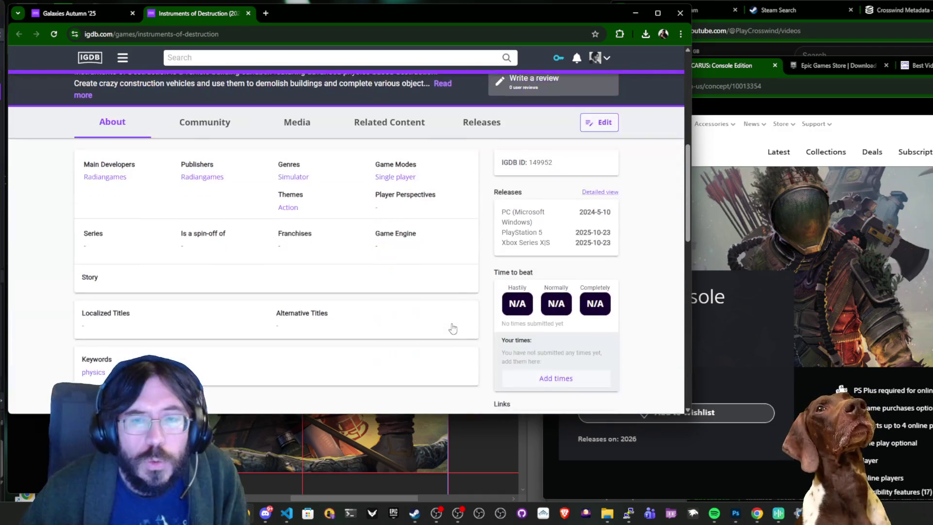
scroll(452, 329, down, 4)
scroll(311, 286, up, 5)
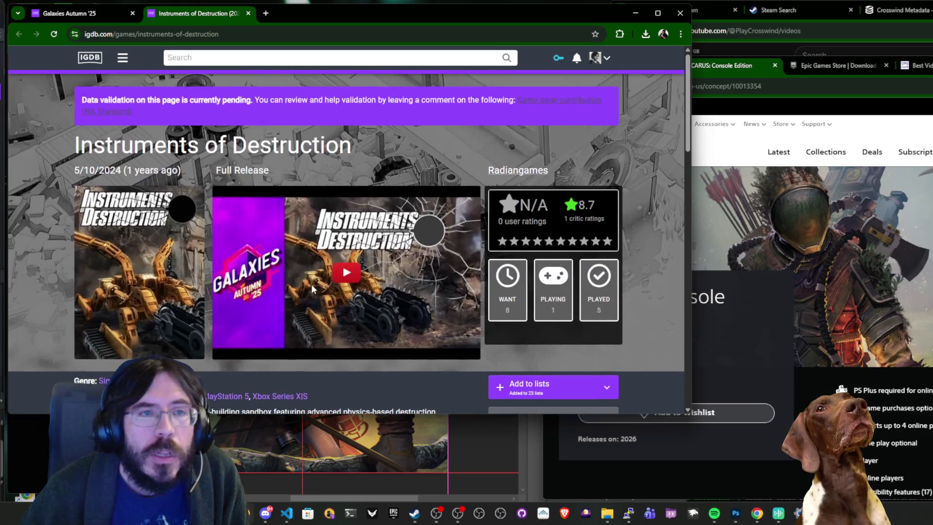
scroll(202, 168, down, 2)
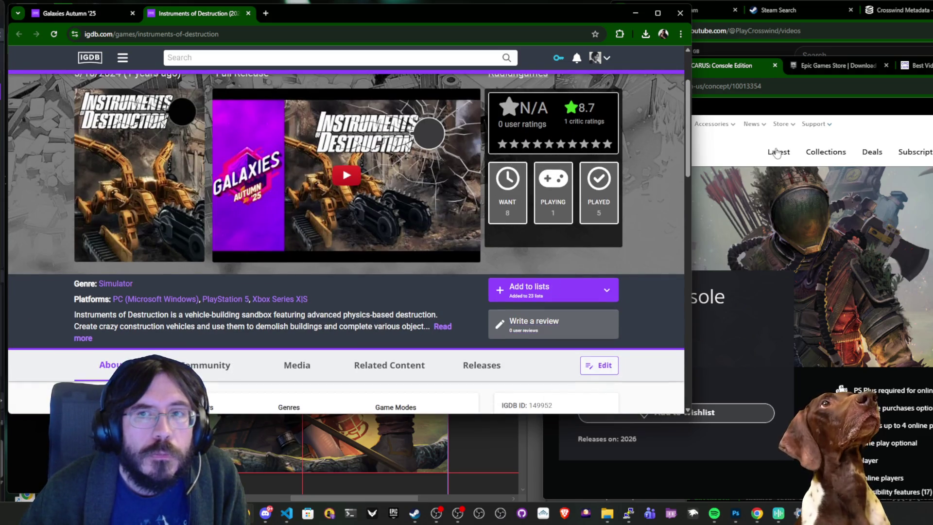
scroll(270, 177, up, 2)
Search the Xbox store for 'Instruments of Destruction' and open its listing.
double_click(117, 142)
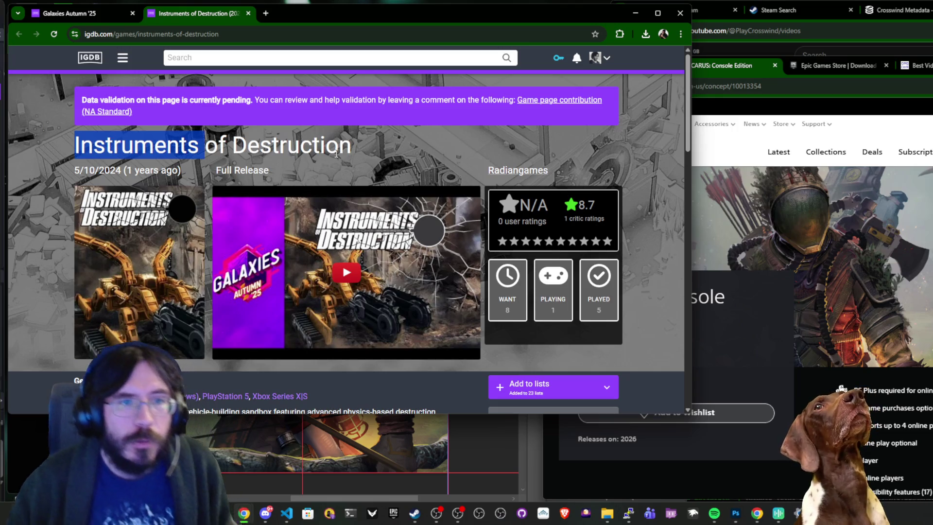
drag(117, 141, 336, 154)
key(ctrl+c)
click(734, 65)
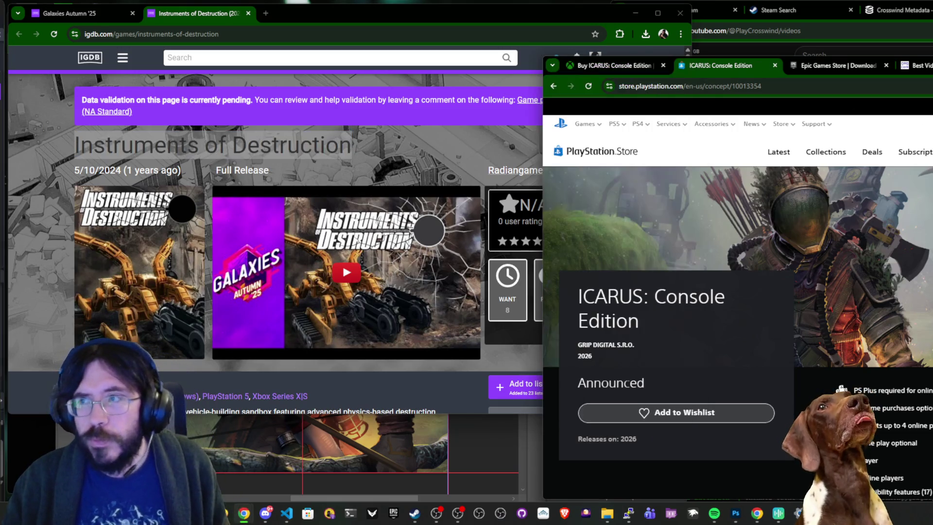
click(612, 67)
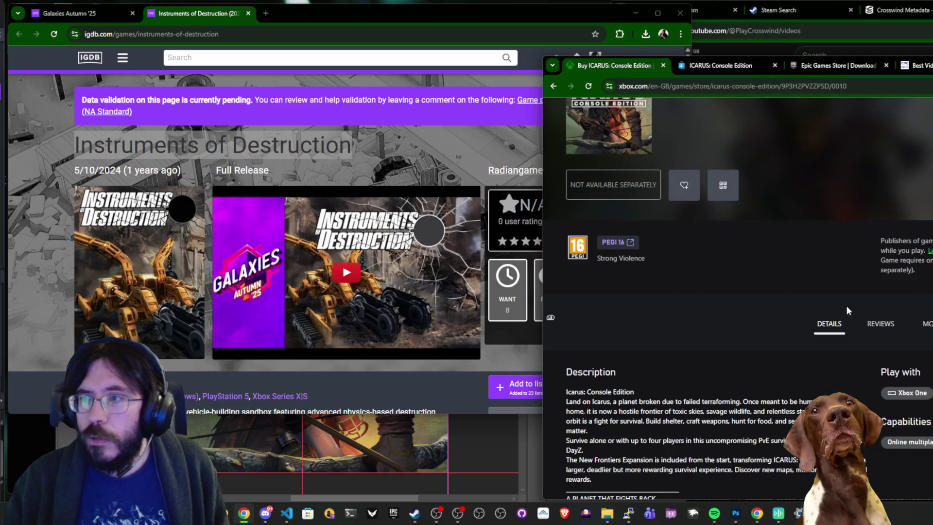
key(Tab)
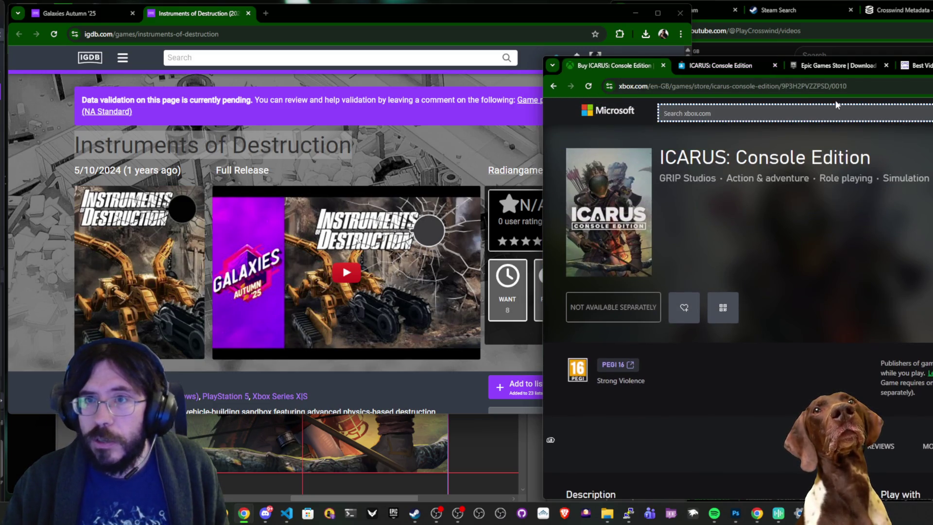
key(ctrl+v)
click(727, 131)
click(502, 175)
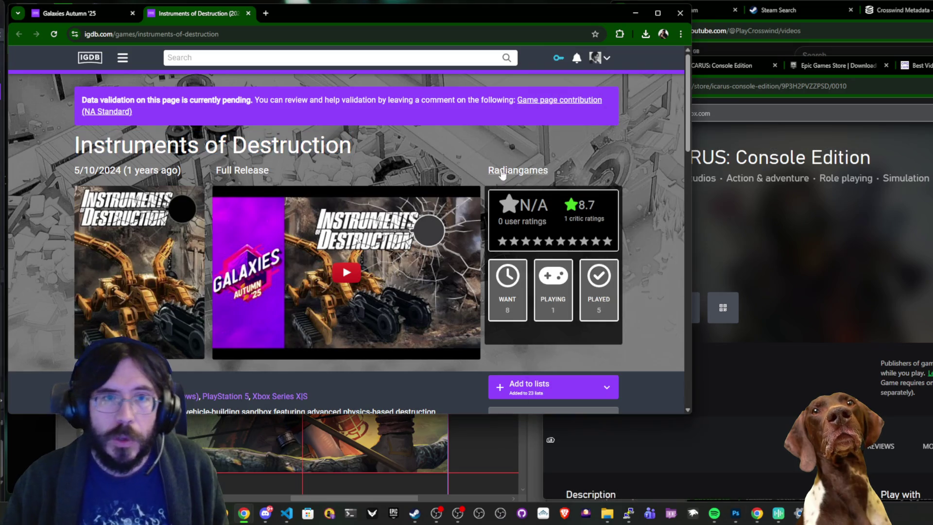
scroll(596, 384, down, 5)
click(599, 220)
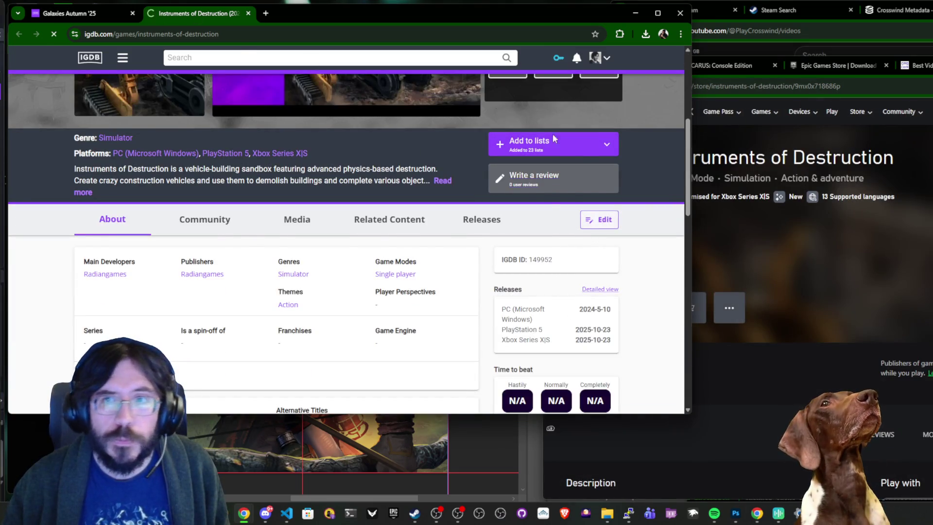
Paste the Xbox store URL into the Xbox link field, changing en-gb to en-us.
click(814, 86)
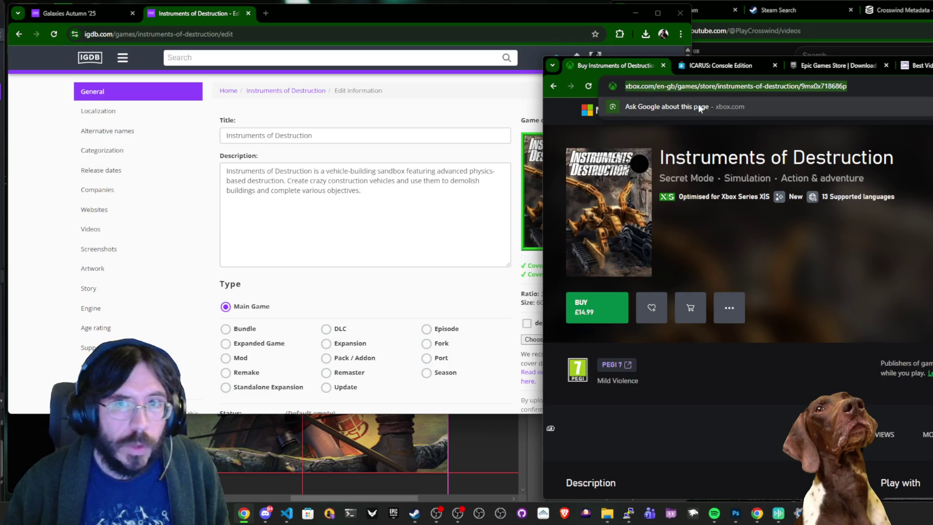
click(97, 189)
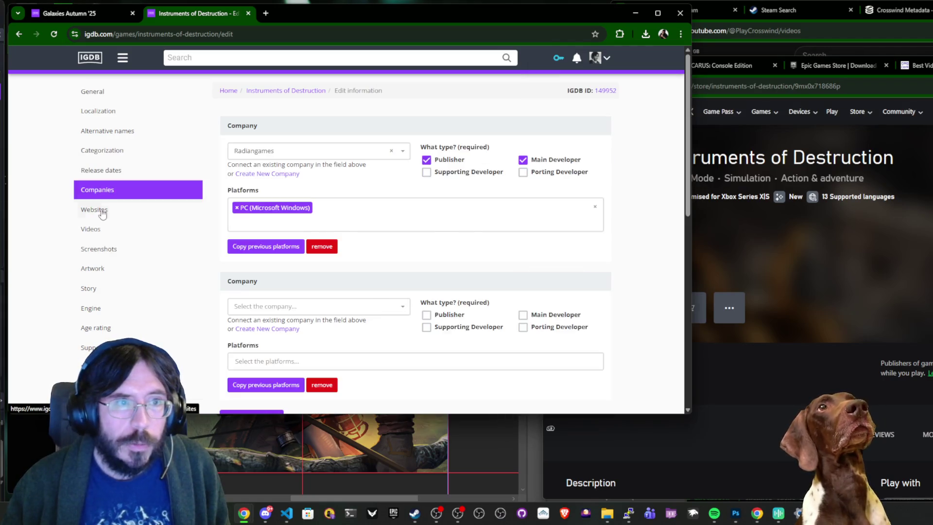
click(95, 210)
click(527, 275)
text(https://www.xbox.com/en-gb/games/store/instruments-of-destruction/9mx0x718686p)
key(Home)
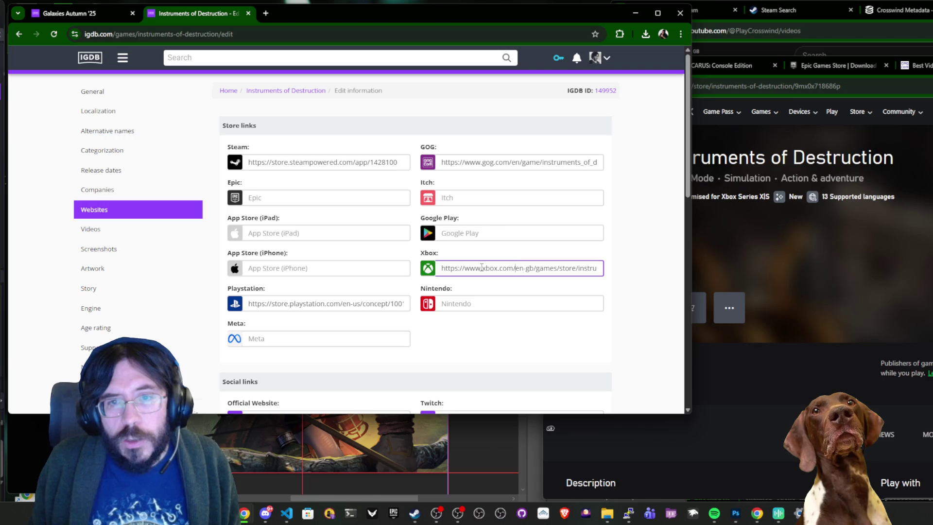
key(Delete)
key(Delete)
key(BackSpace)
key(BackSpace)
text(us)
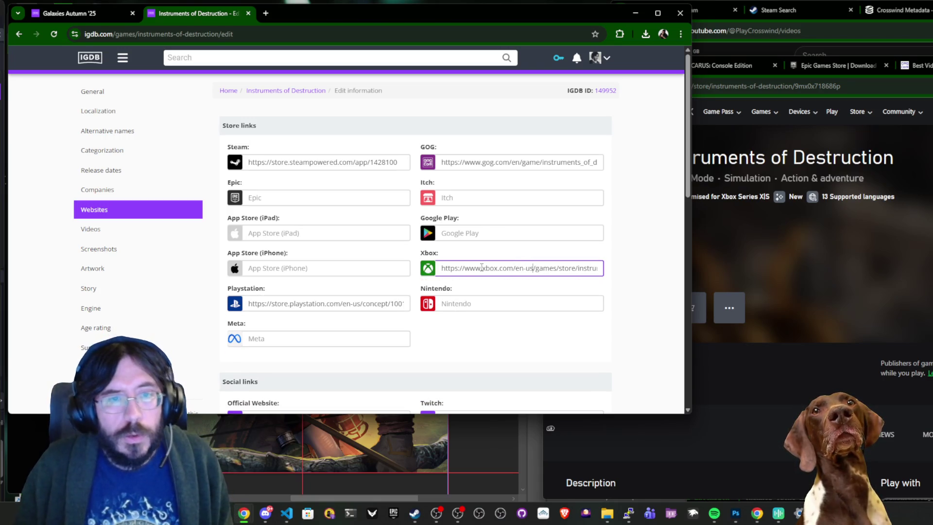
key(Tab)
key(Tab)
key(Tab)
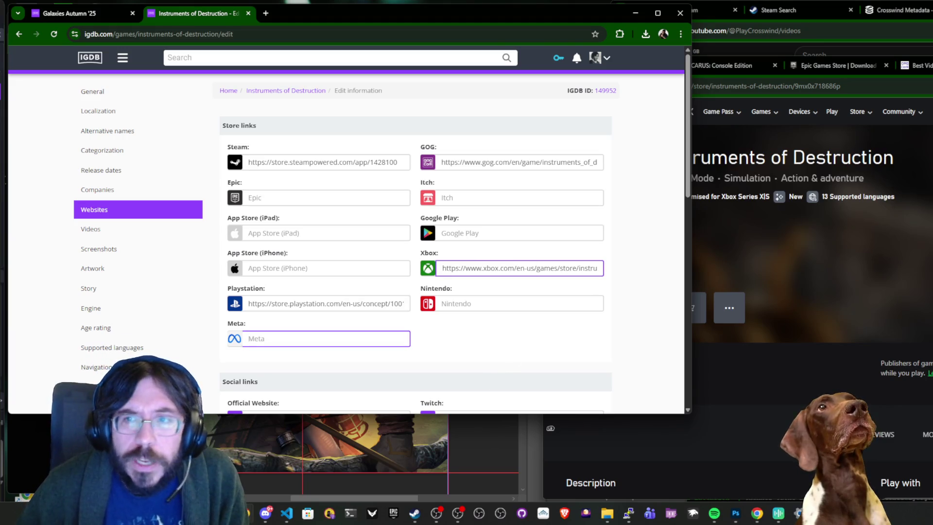
Compare the game's release dates, including Xbox Series X|S, against the Xbox store listing.
click(143, 177)
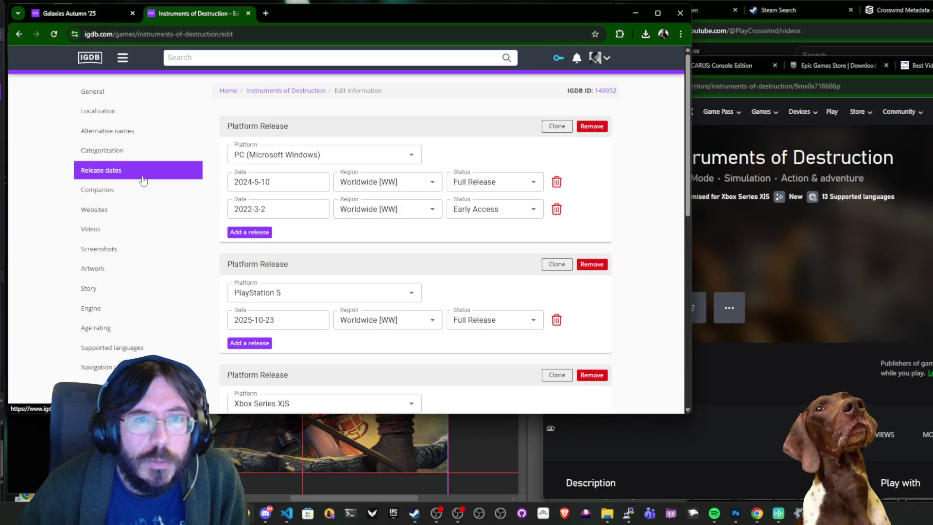
scroll(143, 180, down, 3)
scroll(143, 181, up, 3)
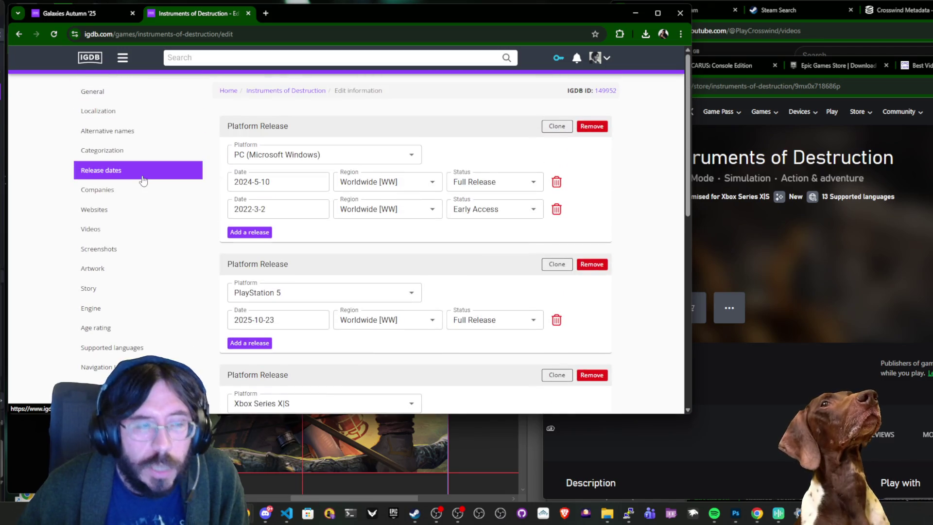
key(alt+Tab)
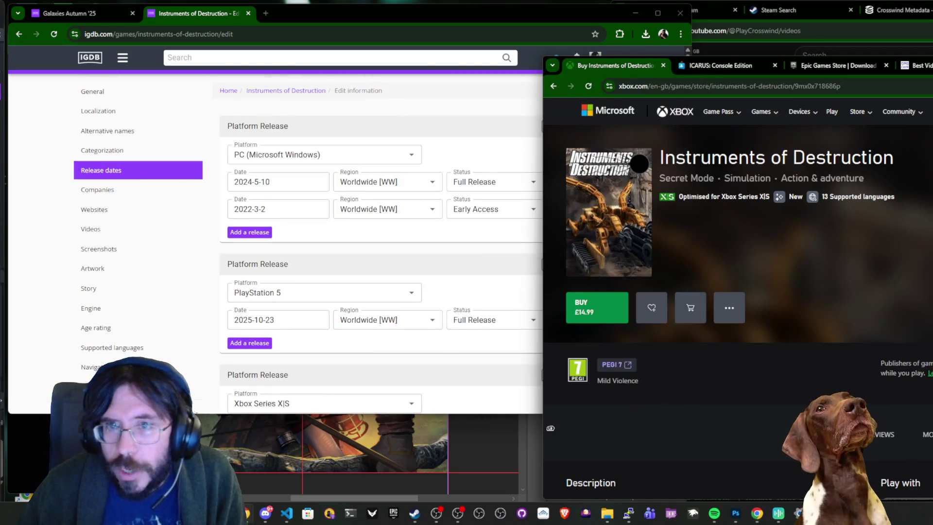
scroll(640, 164, down, 5)
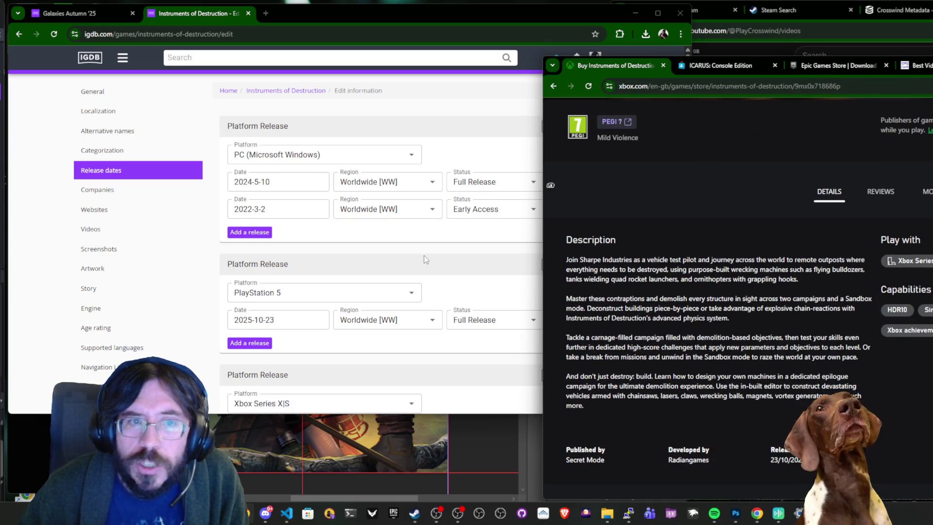
scroll(736, 292, down, 5)
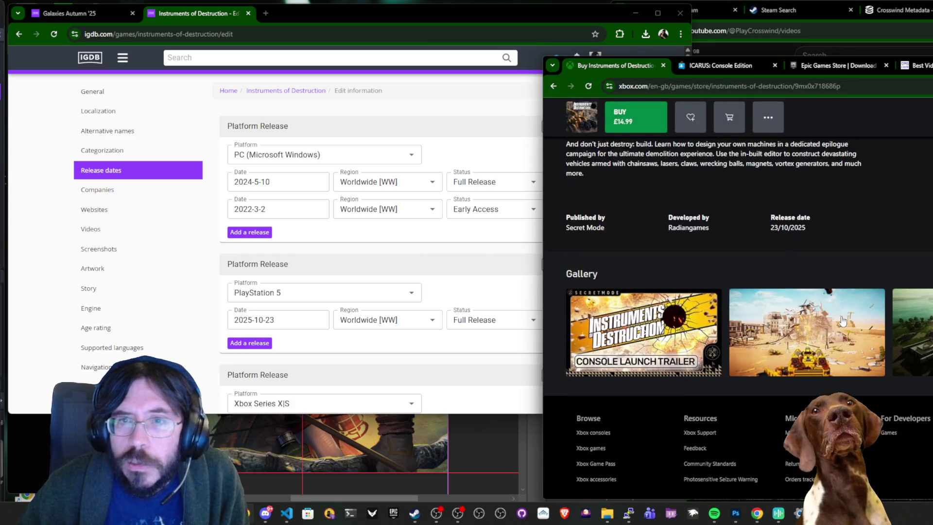
scroll(736, 291, up, 1)
click(128, 192)
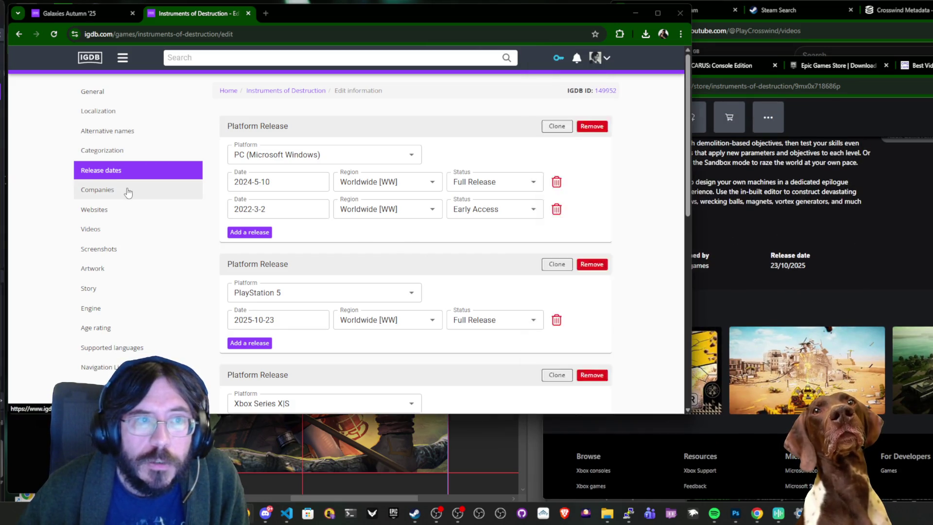
Add Secret Mode as a publisher company with Xbox Series X|S as its first platform.
scroll(357, 237, down, 2)
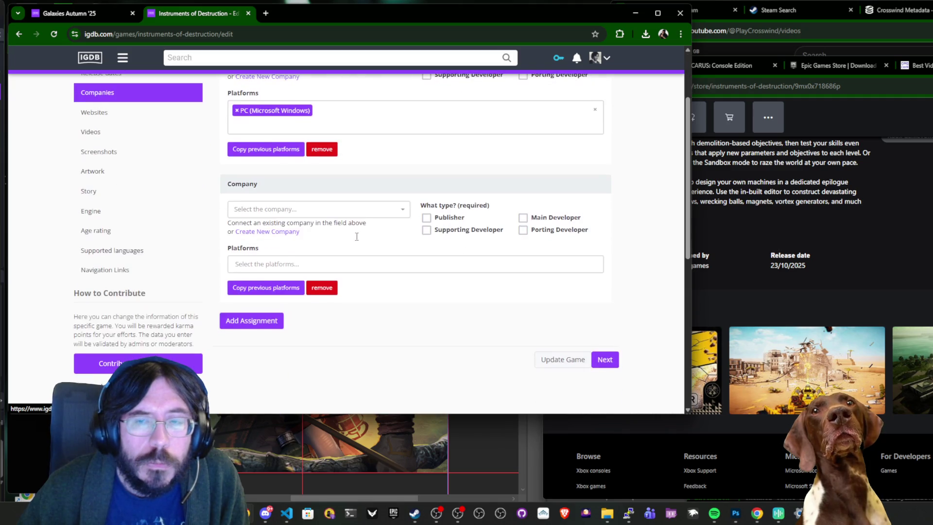
click(346, 210)
text(secret mode)
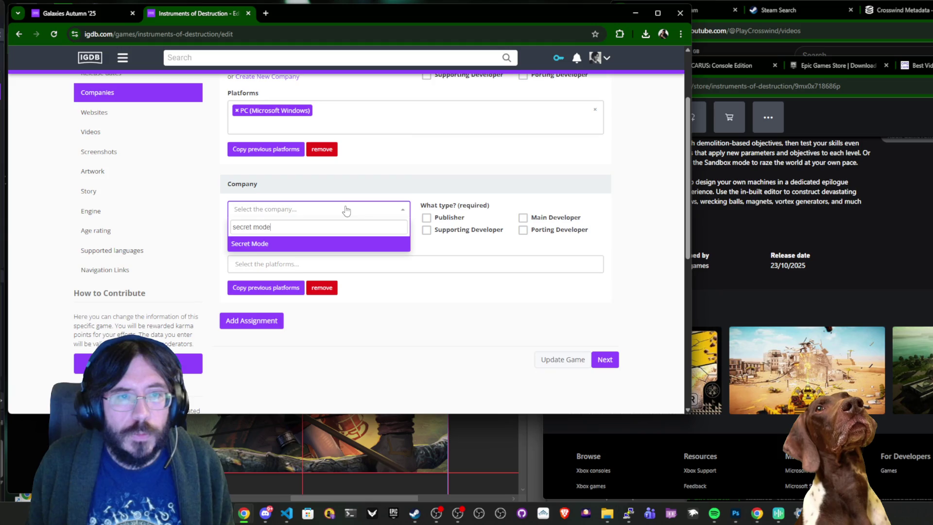
key(Return)
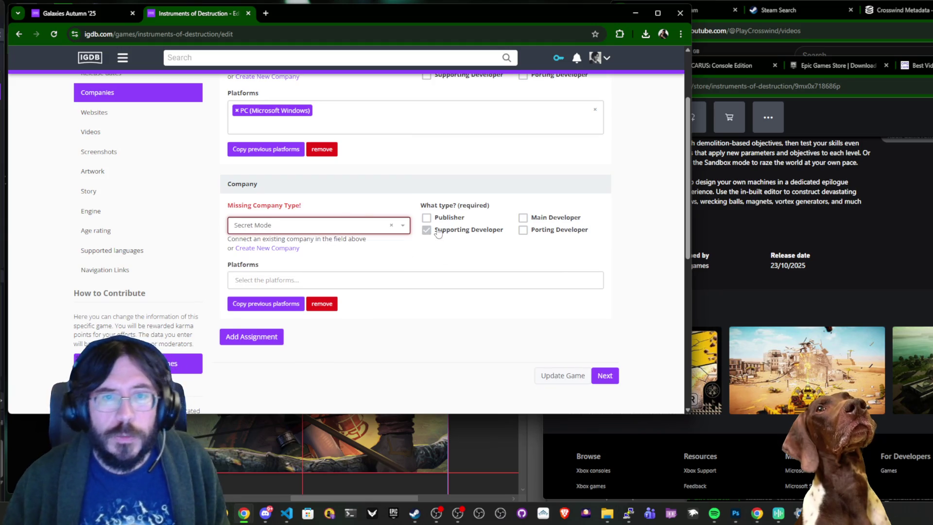
click(449, 221)
click(403, 280)
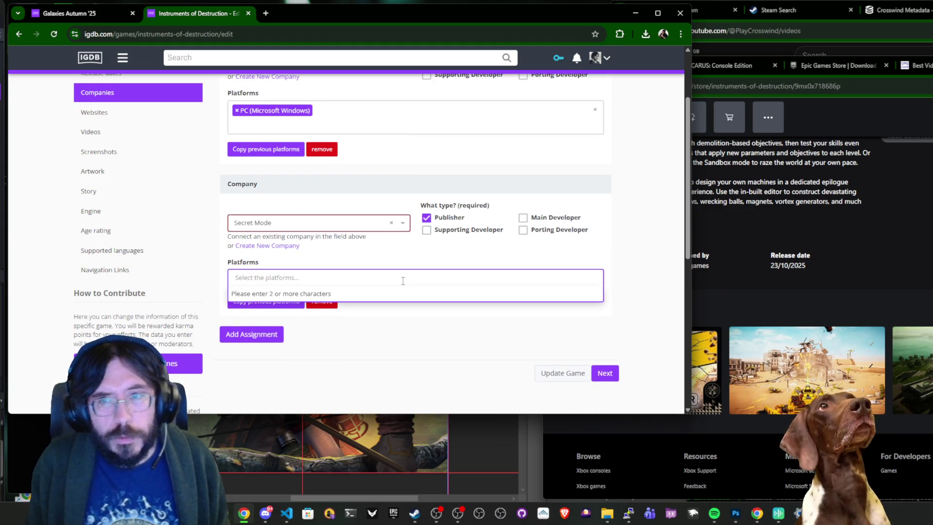
text(xbox)
key(Return)
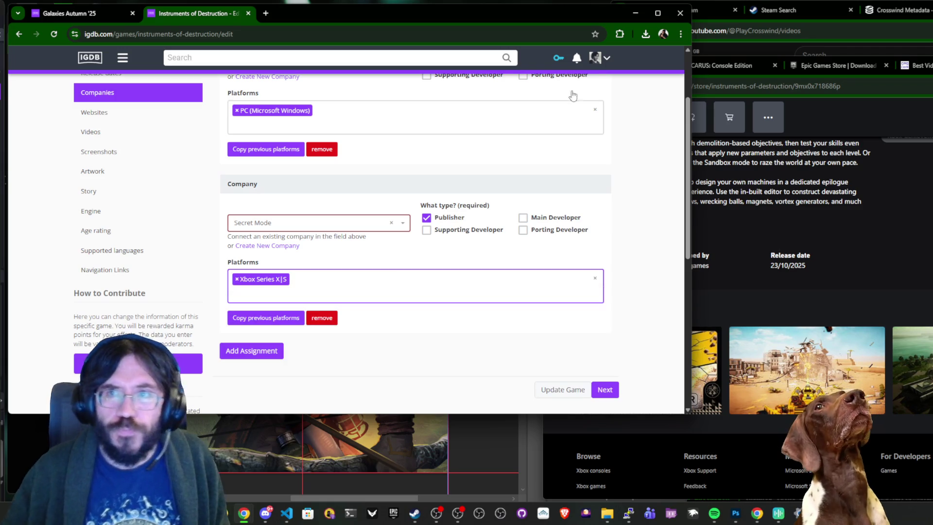
Look up Instruments of Destruction's product page on the PlayStation Store.
click(829, 135)
click(825, 68)
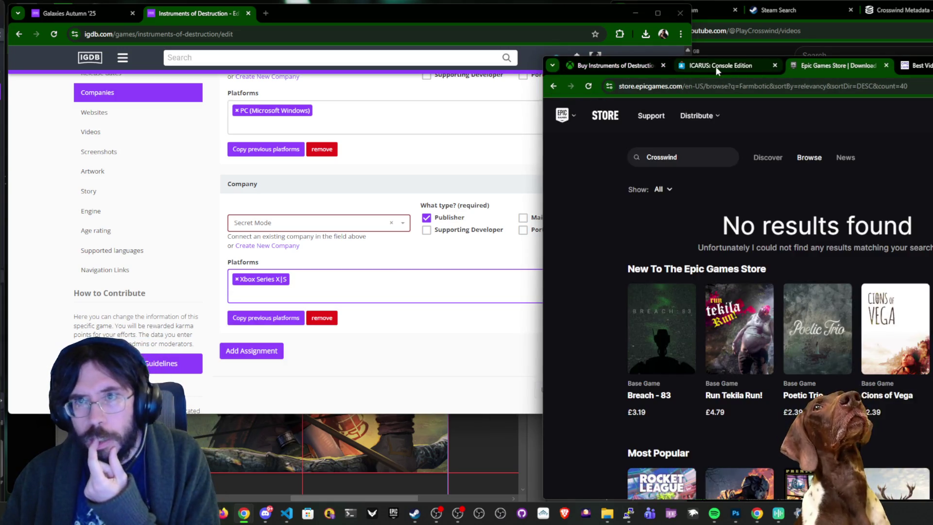
click(717, 68)
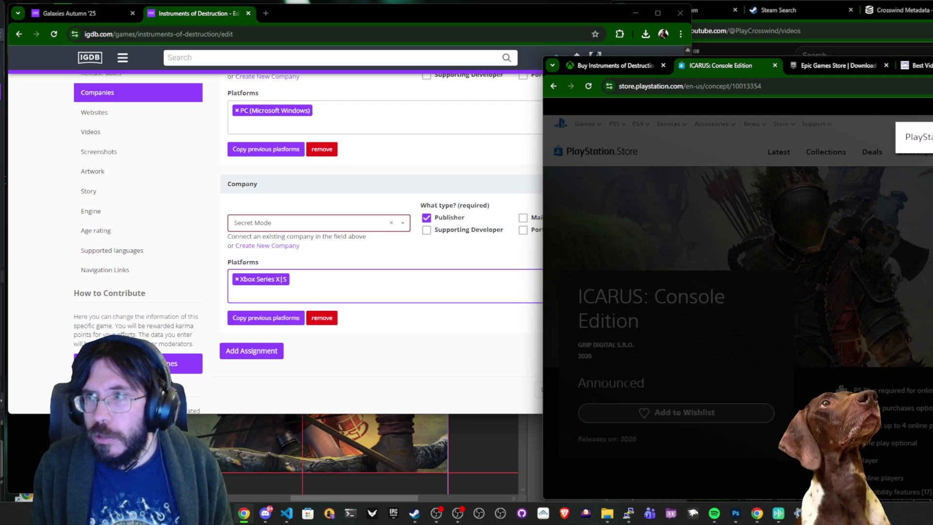
key(Return)
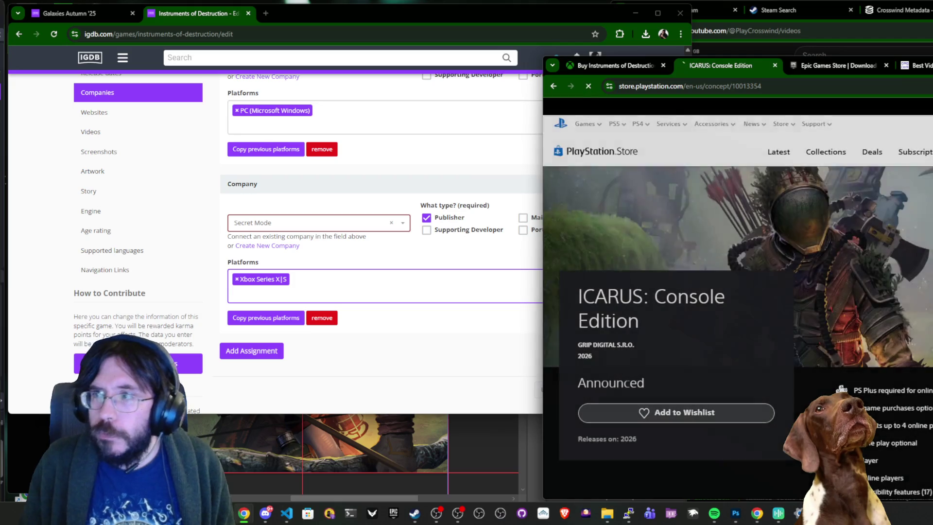
click(626, 308)
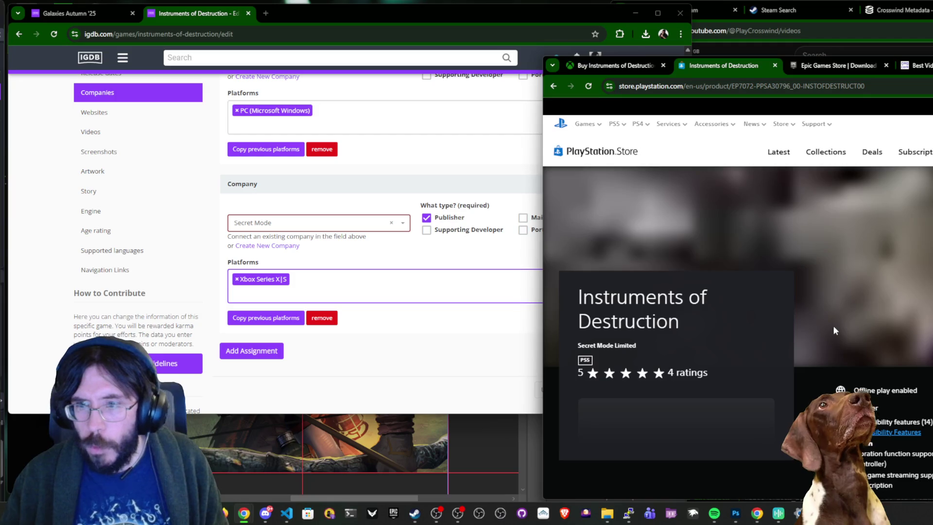
scroll(833, 325, down, 10)
scroll(834, 330, down, 15)
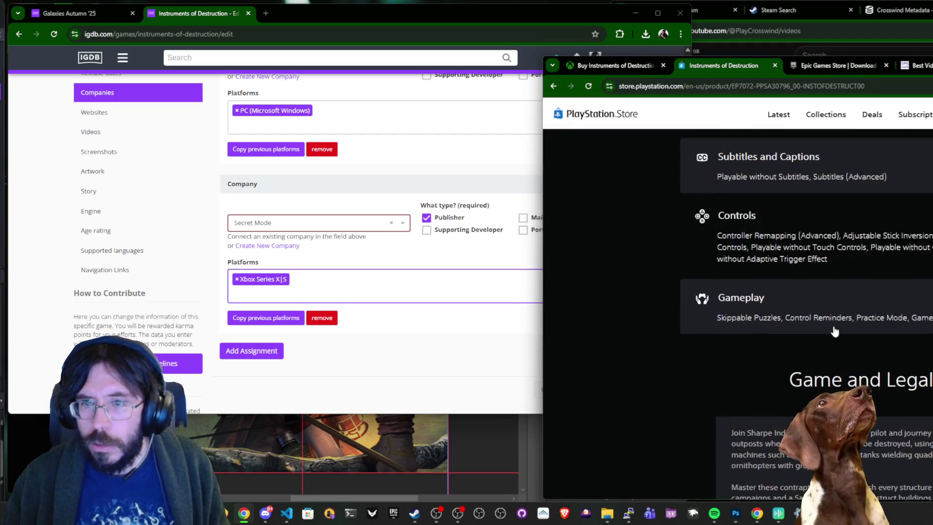
scroll(835, 330, up, 6)
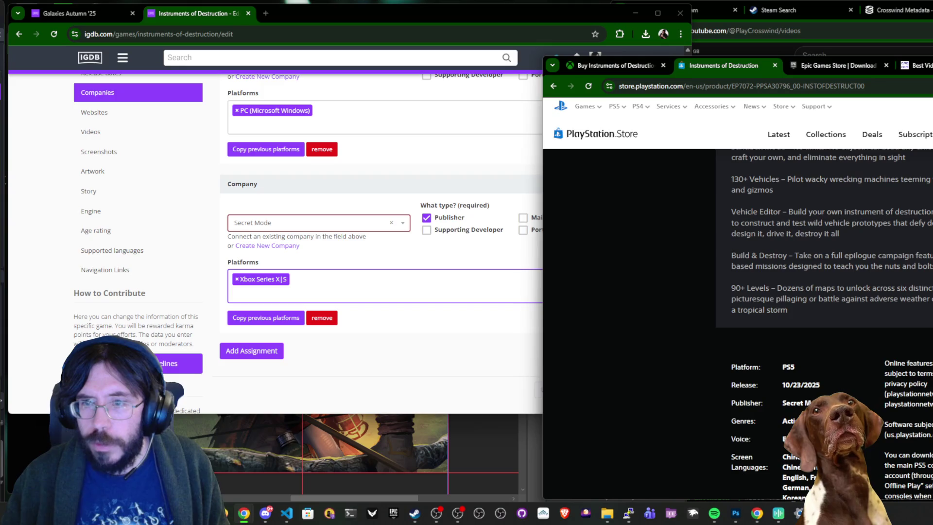
Add PlayStation 5 to Secret Mode's platforms.
click(390, 292)
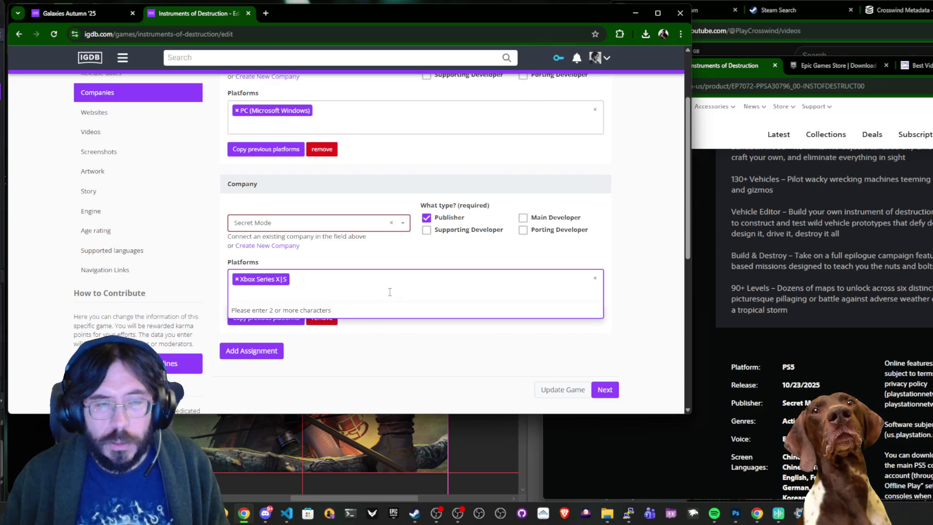
text(ps4)
key(BackSpace)
text(5)
key(Return)
scroll(389, 291, up, 2)
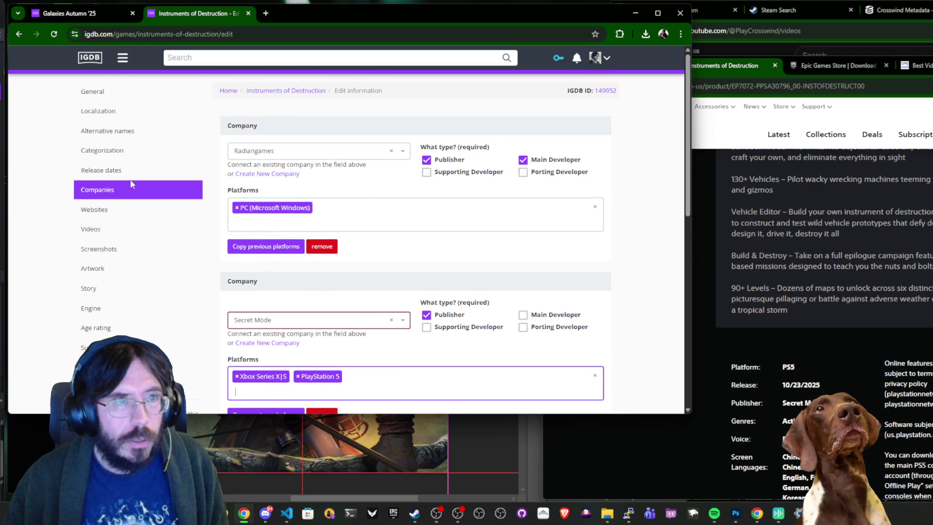
Copy the game's Steam store link from the websites section and load it in the browser.
click(126, 171)
click(123, 190)
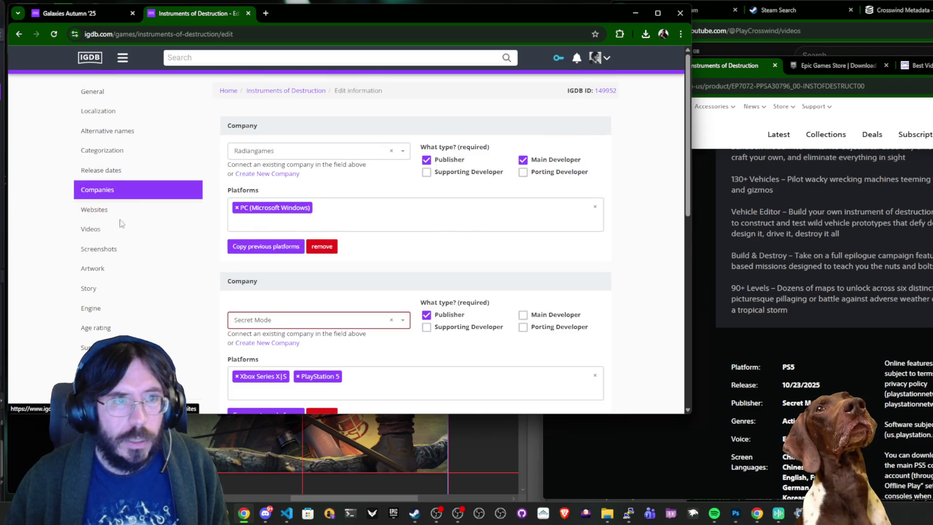
click(128, 209)
click(289, 162)
key(ctrl+a)
key(ctrl+c)
click(885, 111)
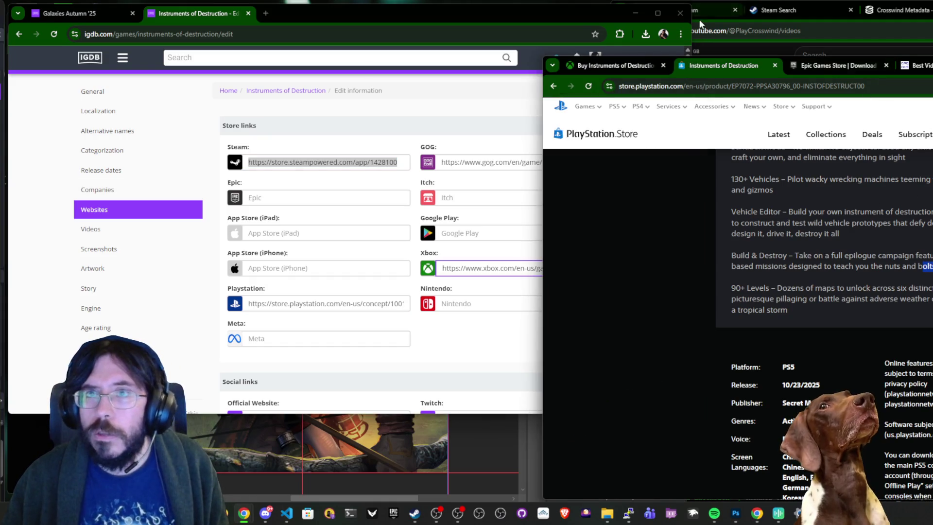
click(700, 24)
key(ctrl+v)
key(Return)
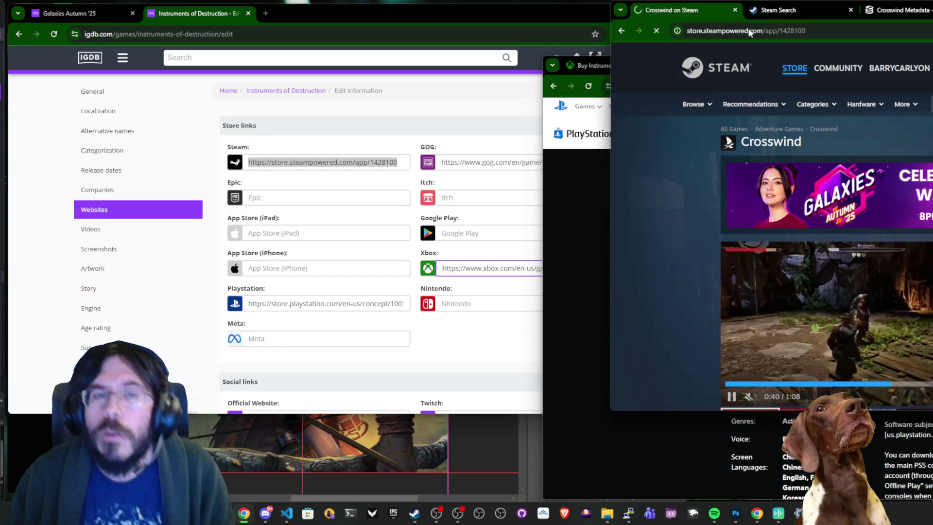
scroll(678, 213, down, 1)
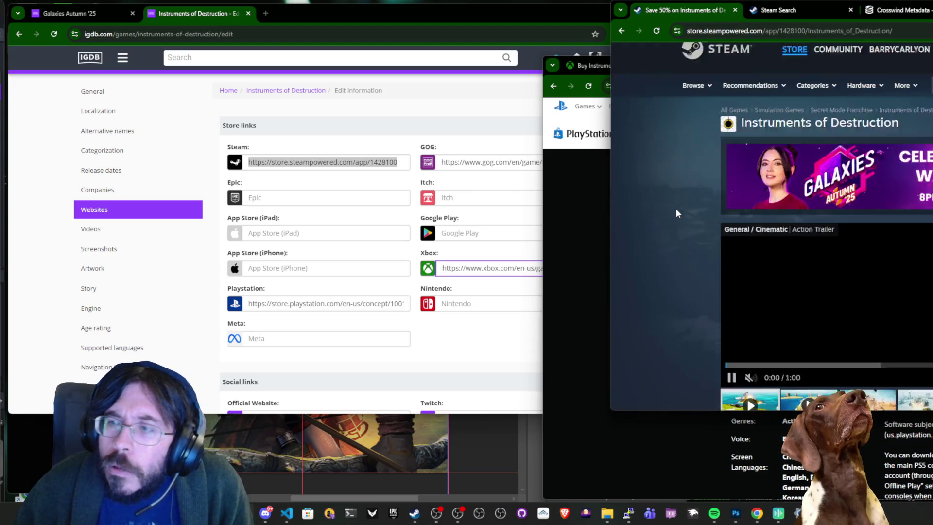
scroll(676, 209, down, 4)
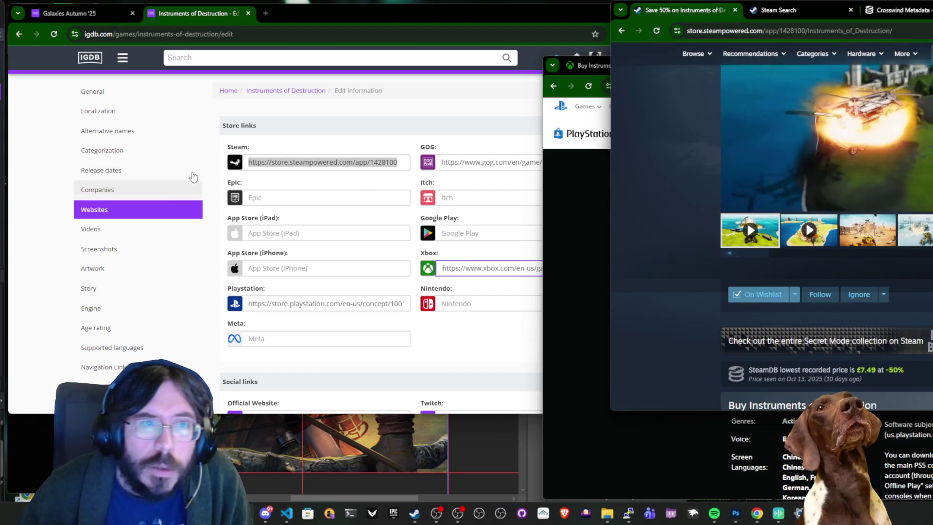
Remove Radiangames' publisher role and add PC (Microsoft Windows) to Secret Mode's platforms.
click(193, 176)
click(426, 160)
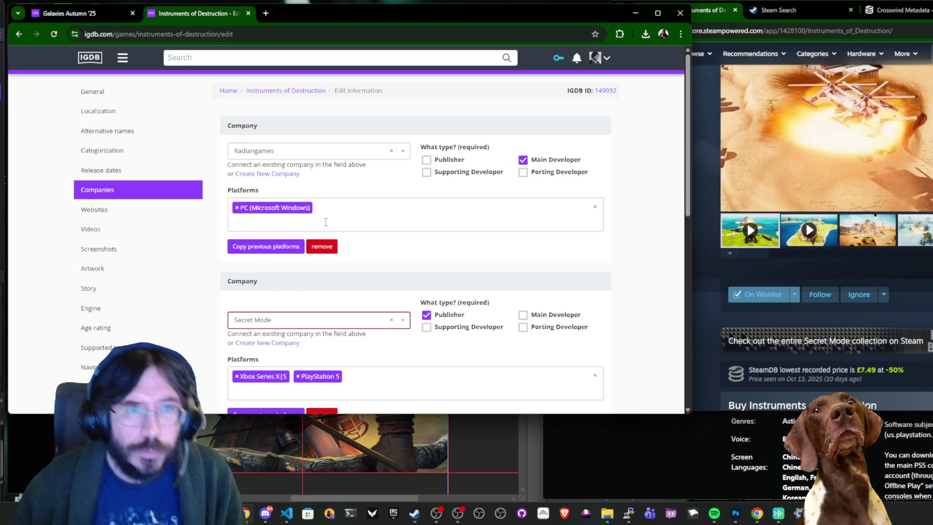
scroll(385, 340, down, 1)
click(385, 341)
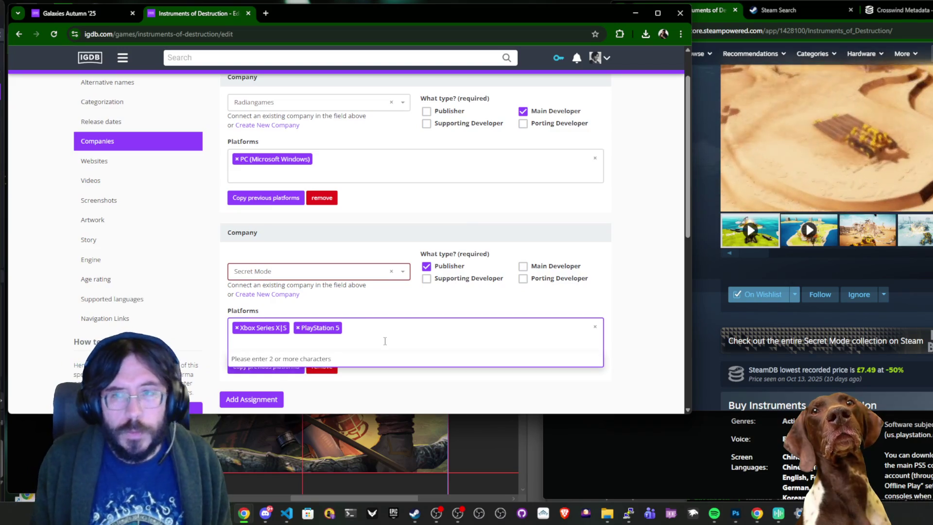
text(pc)
key(Return)
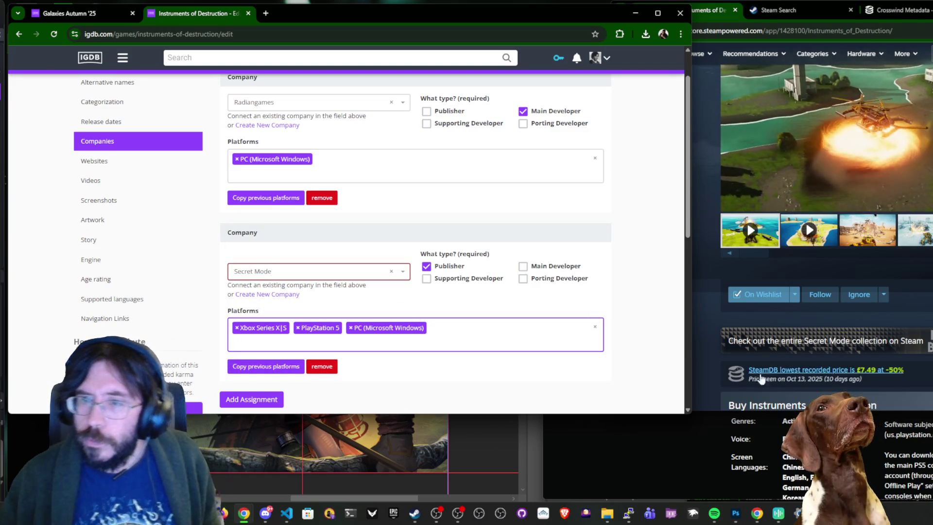
Check the game's PlayStation Store and Xbox store pages.
click(930, 434)
scroll(930, 434, up, 1)
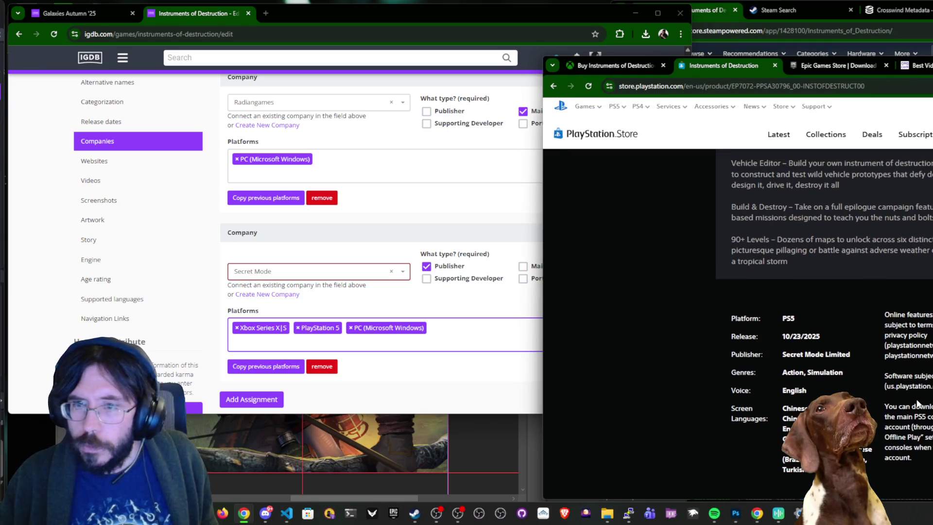
scroll(916, 403, down, 15)
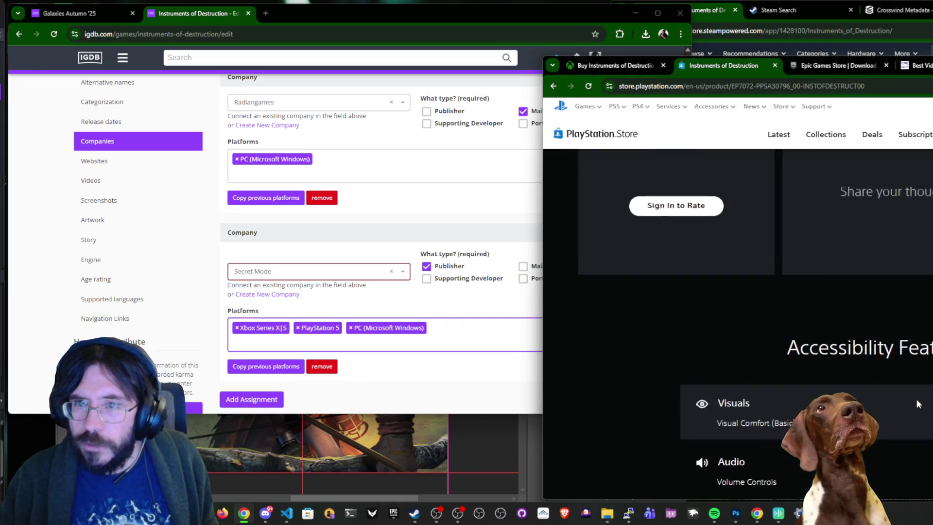
scroll(916, 401, up, 15)
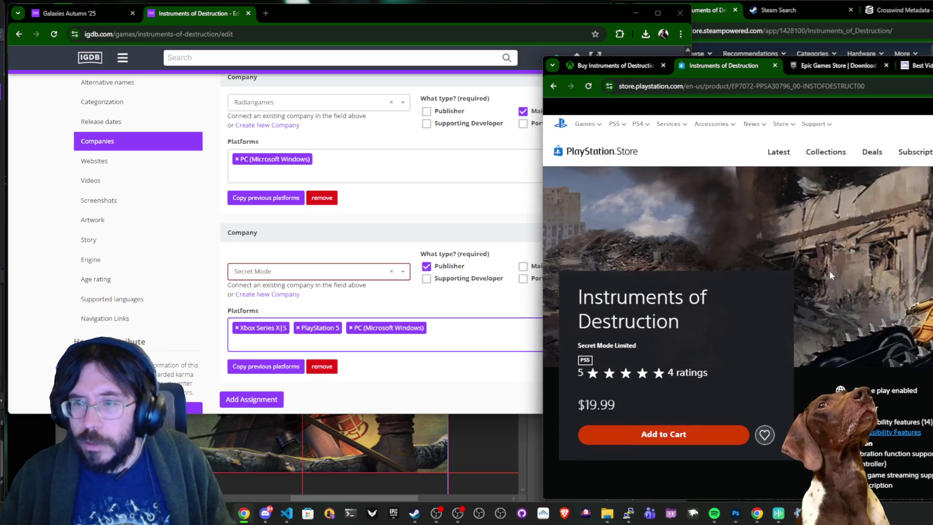
key(ctrl+shift+Tab)
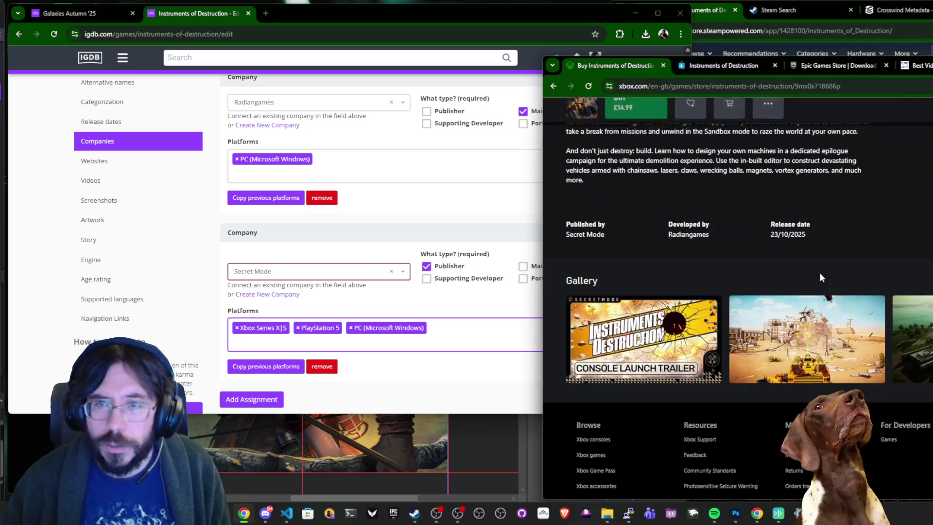
scroll(359, 216, up, 1)
Add Xbox Series X|S and PlayStation 5 to Radiangames' platforms and submit with Update Game.
click(359, 216)
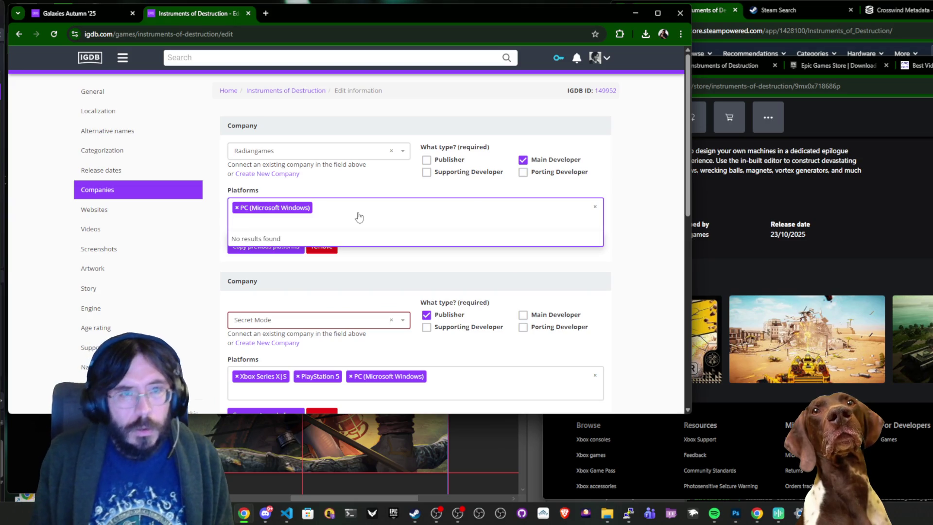
text(xbox)
key(Down)
key(Return)
text(ps4)
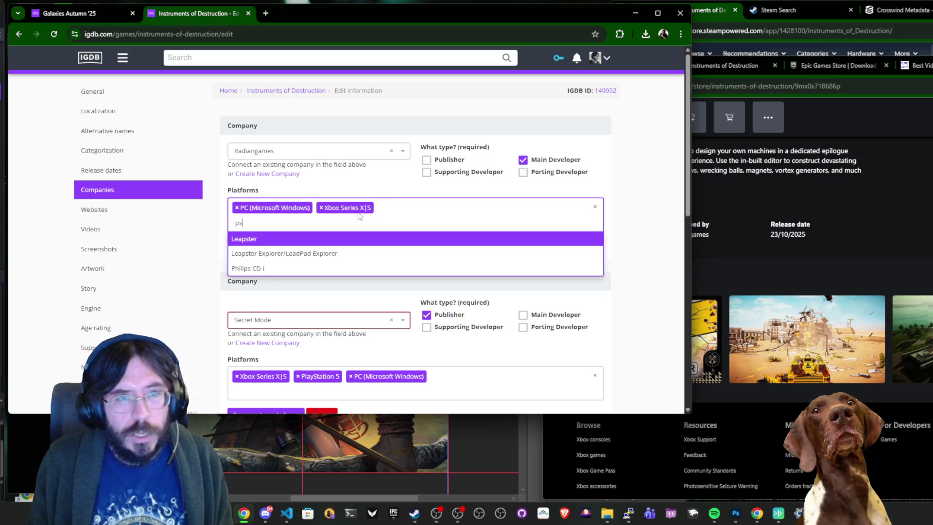
key(Return)
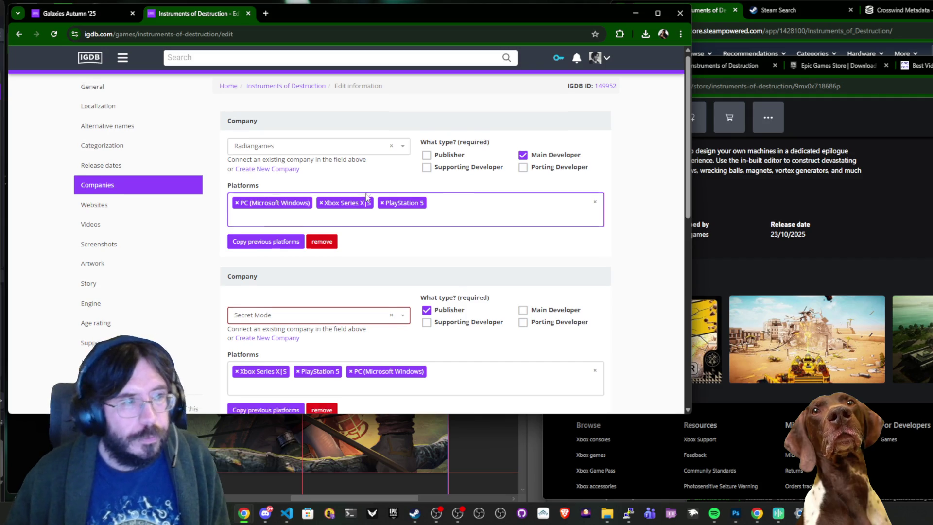
scroll(389, 233, down, 4)
click(563, 292)
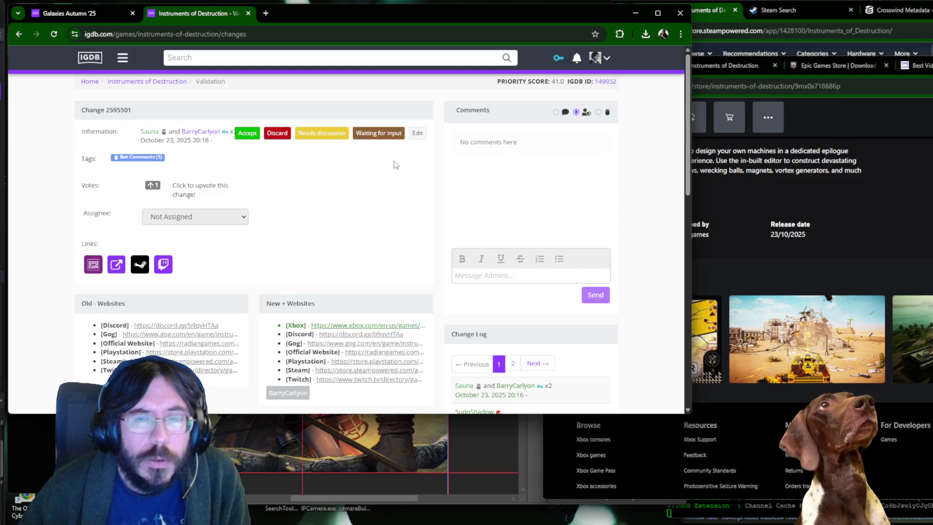
Copy the game title from the Xbox store and search 'Instruments of Destruction' on Epic, replacing Crosswind.
key(alt+Tab)
scroll(805, 167, up, 5)
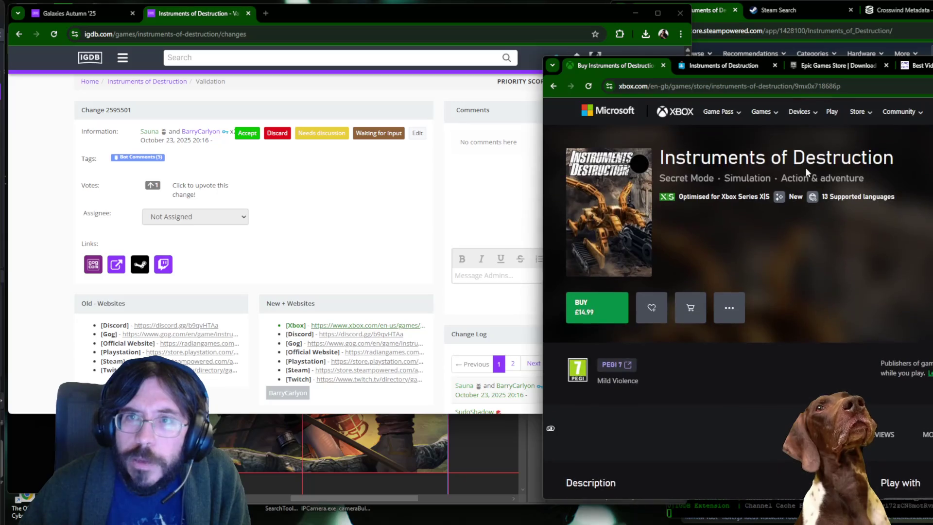
double_click(724, 157)
click(831, 65)
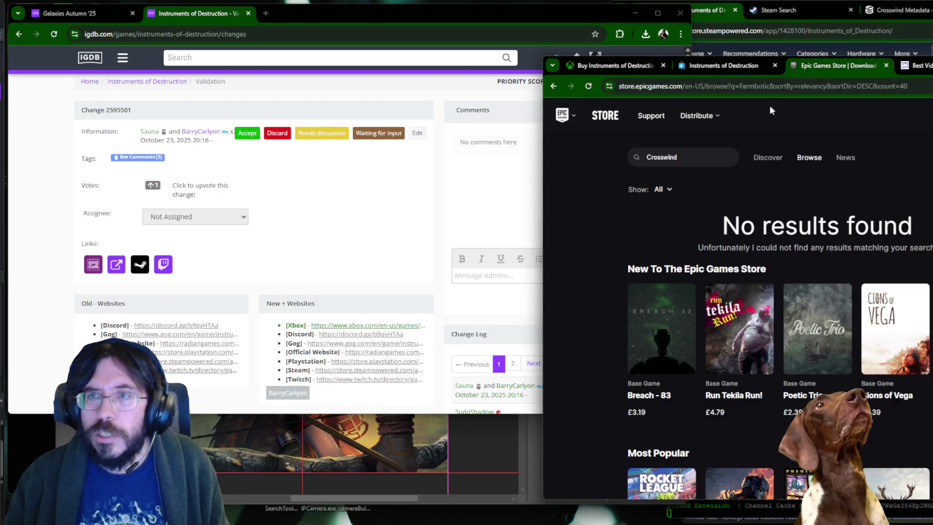
click(678, 156)
key(ctrl+a)
text(Instruments of Destruction)
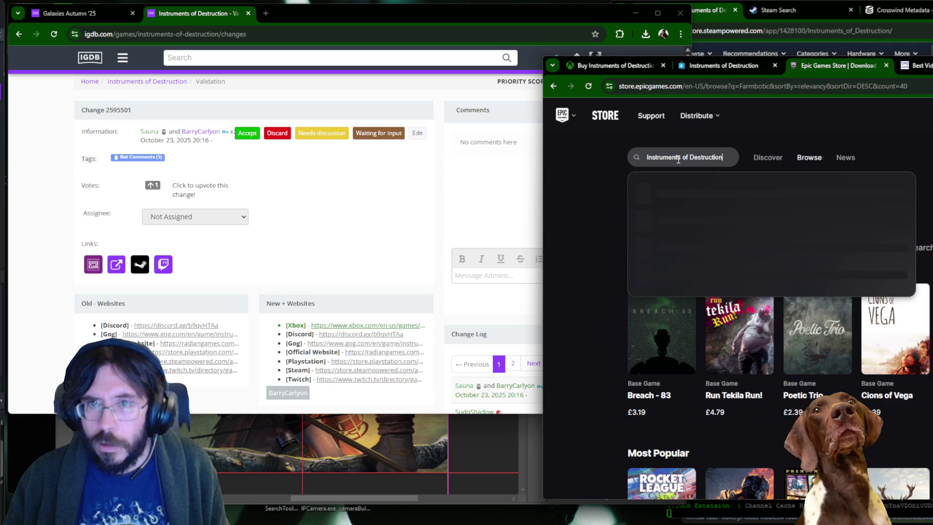
key(Return)
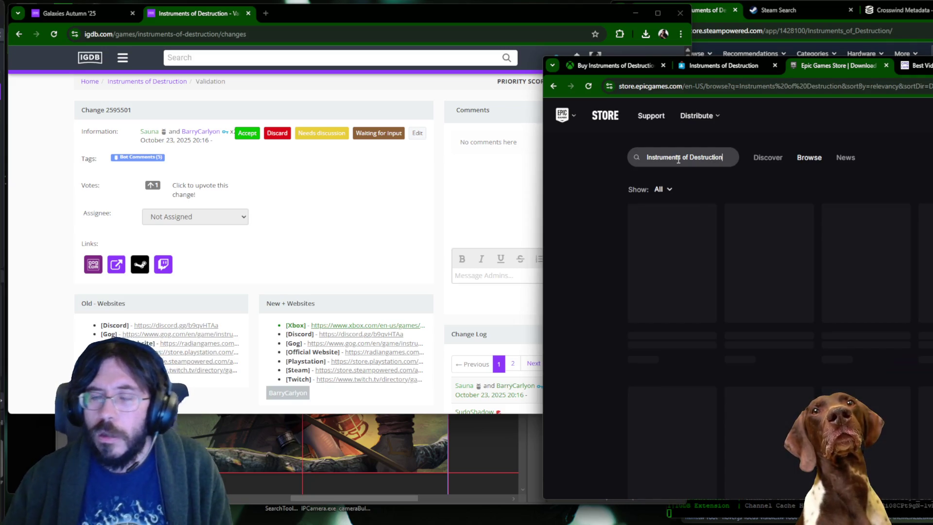
key(ctrl+Tab)
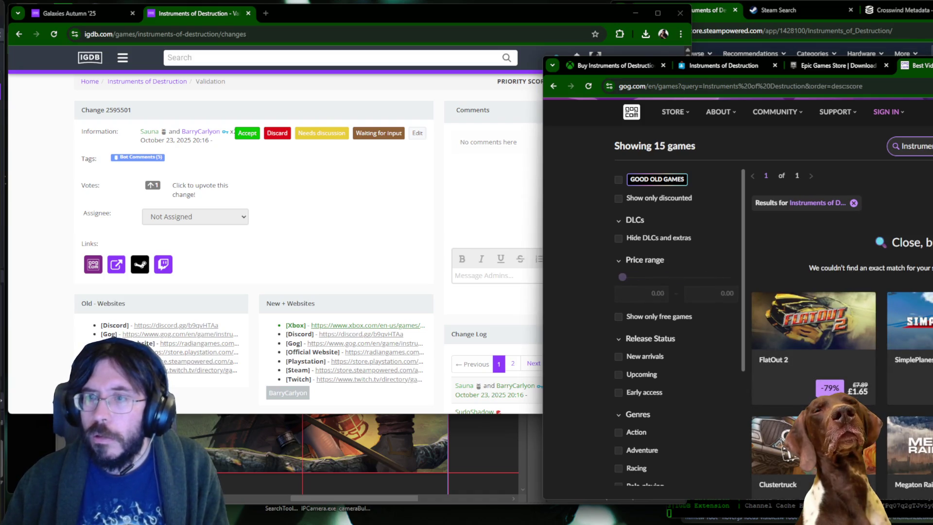
Go from the Galaxies Autumn '25 event page to the Windblown (2024) game page.
click(442, 230)
key(ctrl+shift+Tab)
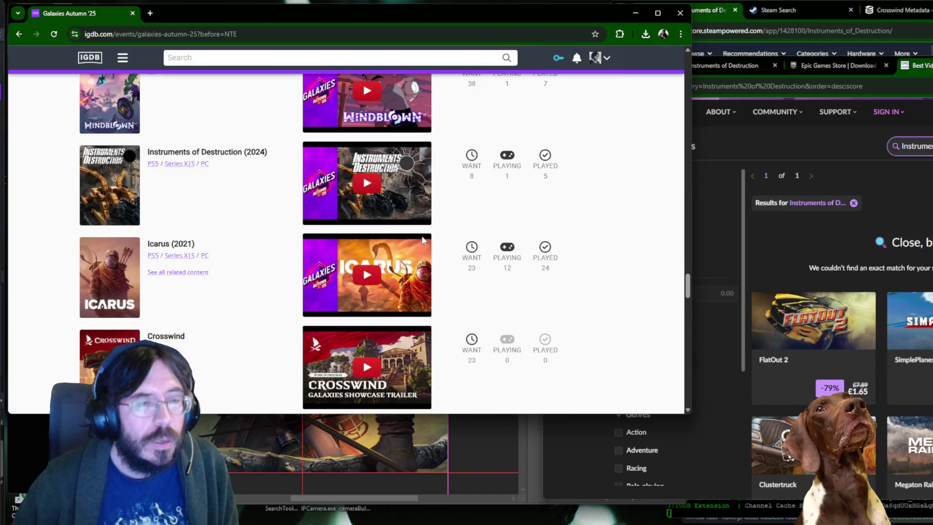
scroll(422, 240, up, 2)
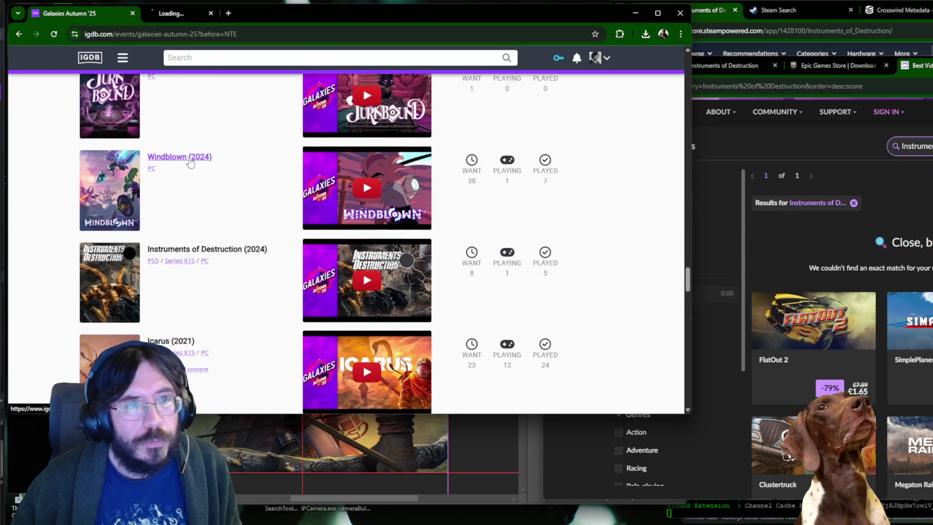
key(ctrl+Tab)
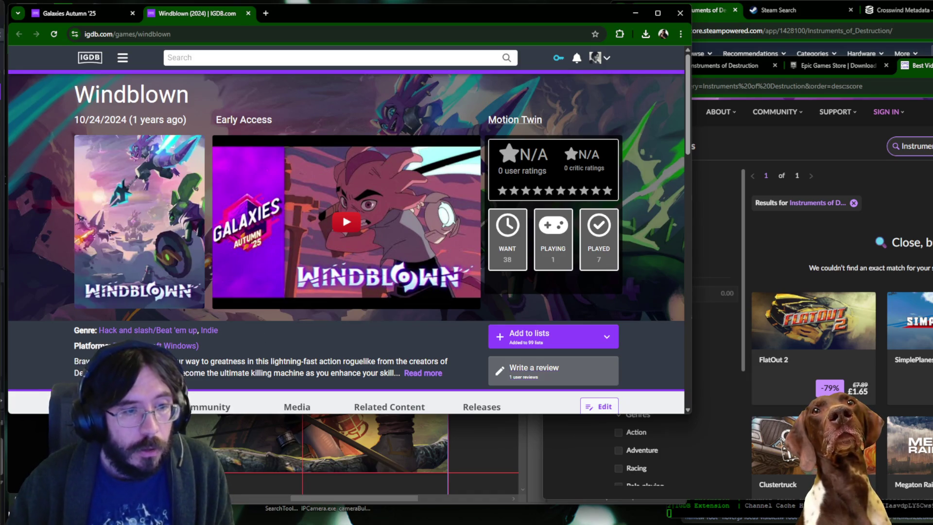
Check GOG's Instruments of Destruction search results again.
click(4, 508)
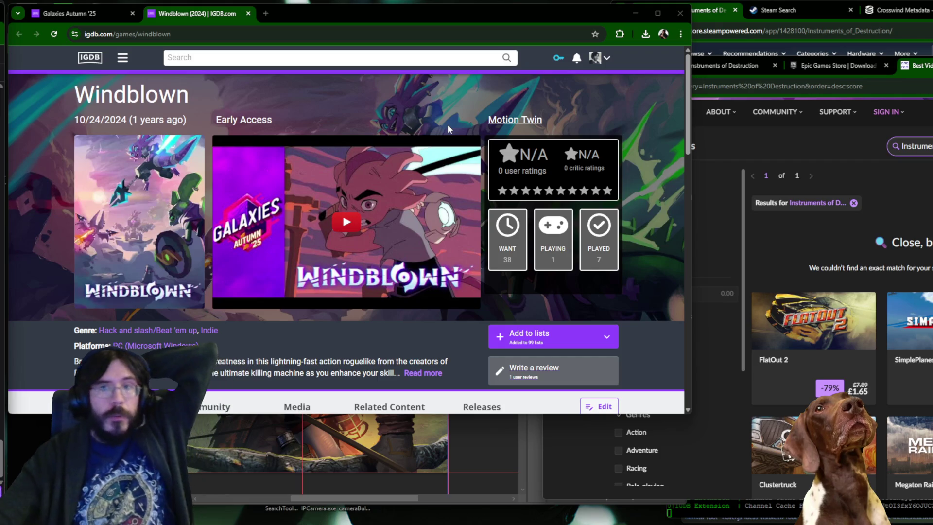
click(858, 128)
click(860, 146)
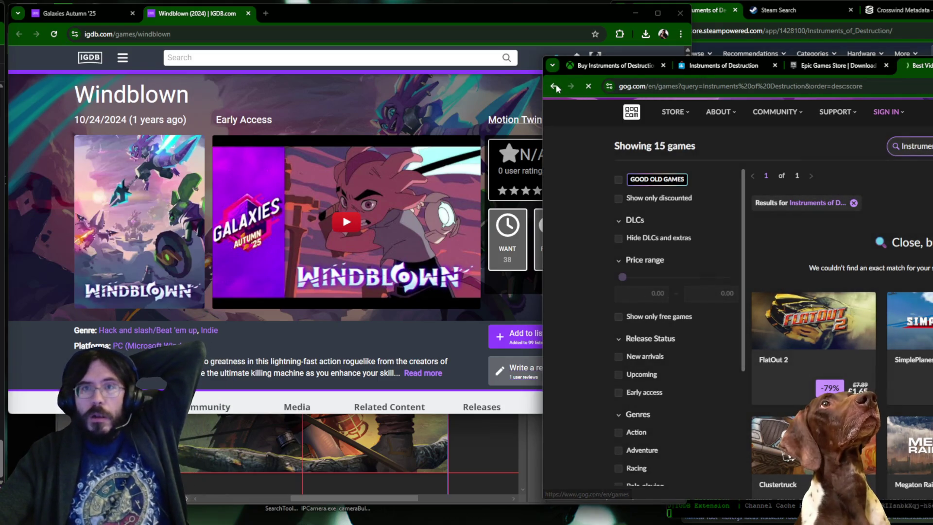
click(554, 86)
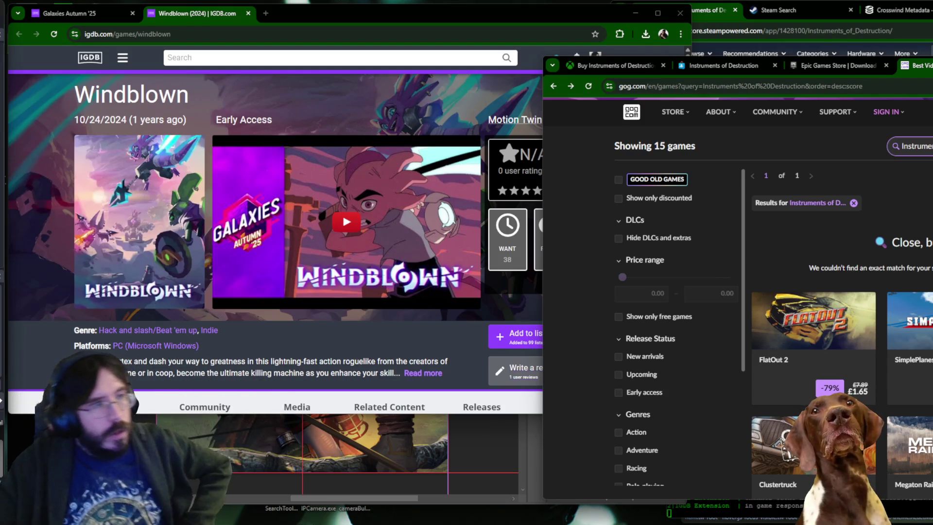
Open twitch.tv in a new window and list followed channels on the Live tab.
key(ctrl+n)
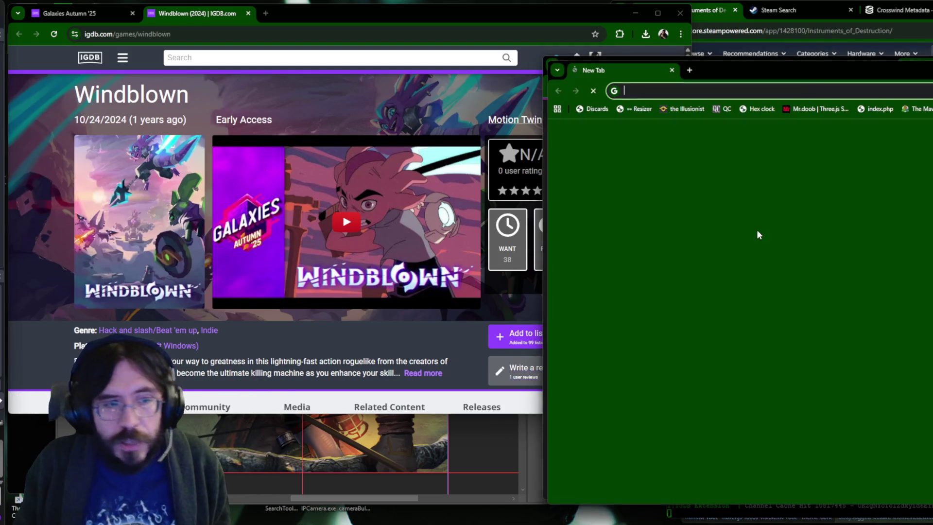
text(twitch.tv/directory/)
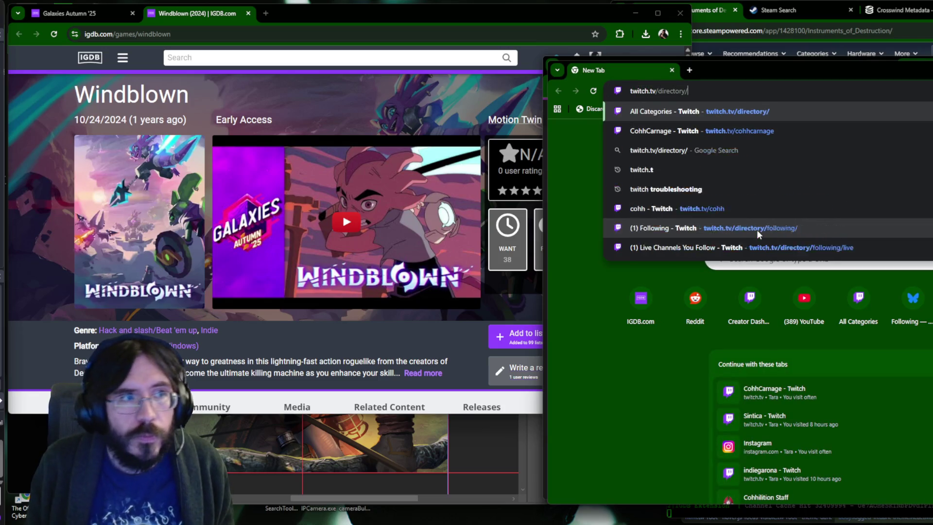
key(Return)
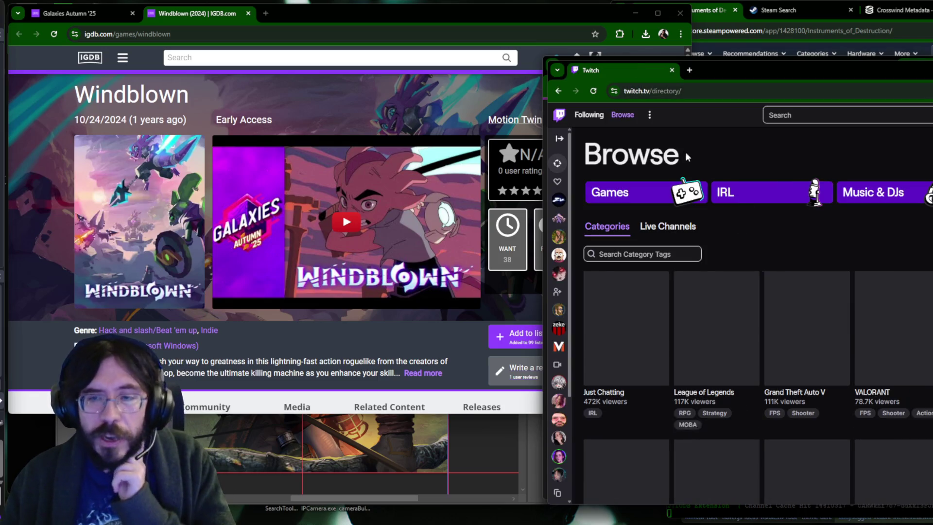
click(597, 116)
click(642, 268)
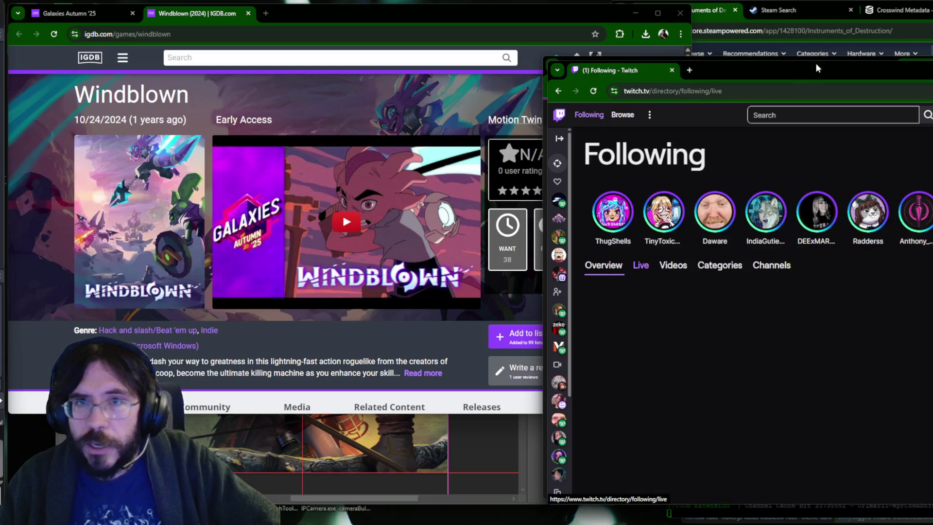
mouse_move(806, 69)
mouse_down()
mouse_move(382, 22)
mouse_move(418, 23)
mouse_up()
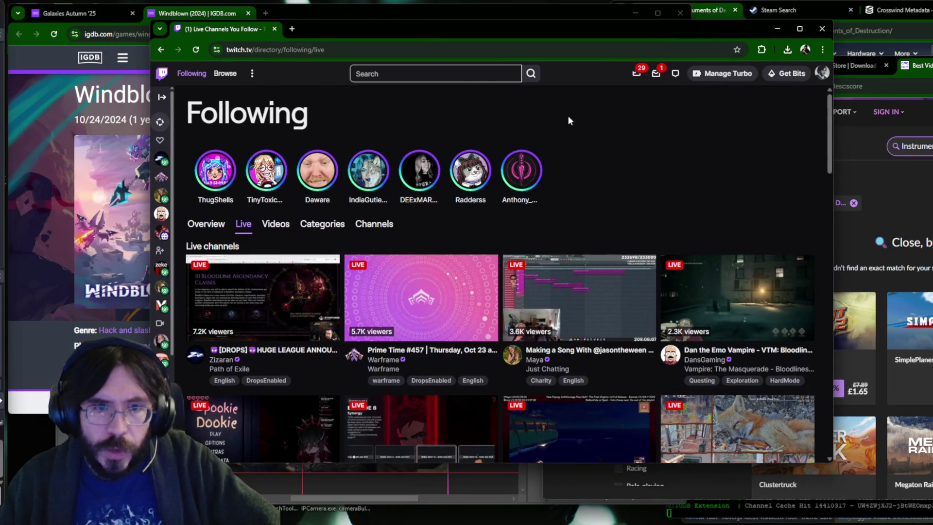
Scroll to the end of the live grid and copy the HAPPY FALLOUT DAY stream's link address.
scroll(651, 155, down, 4)
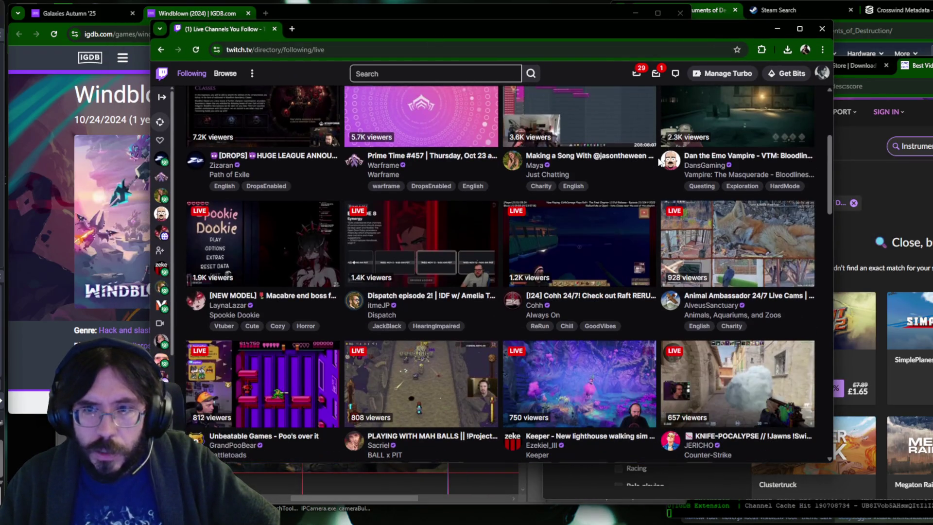
scroll(658, 161, down, 3)
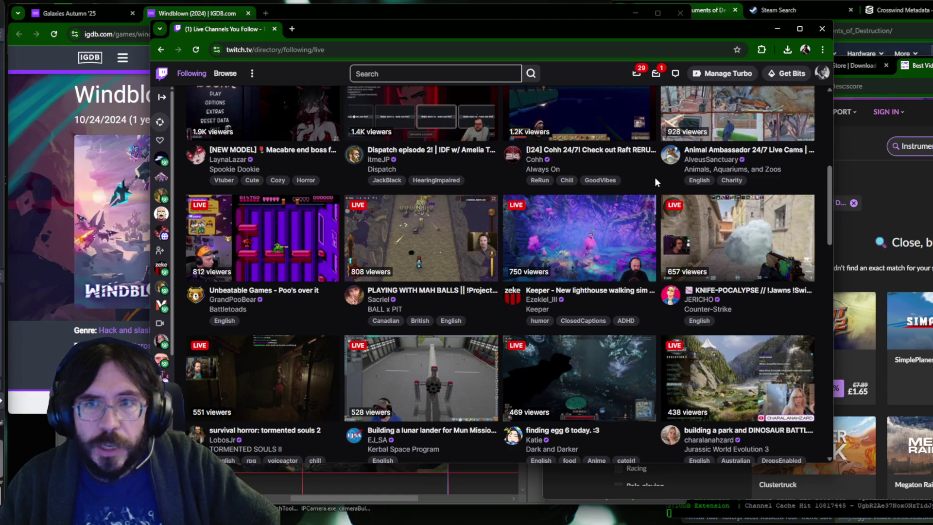
scroll(655, 181, down, 2)
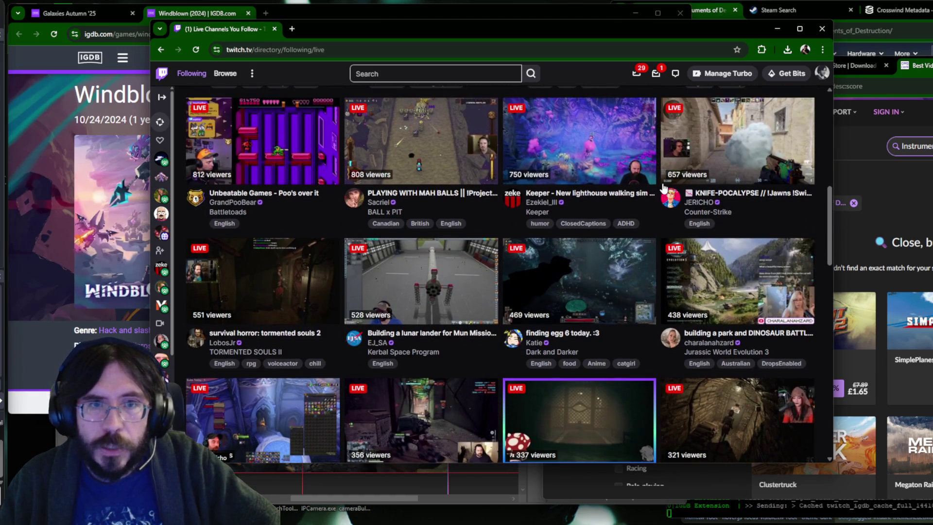
scroll(663, 186, down, 3)
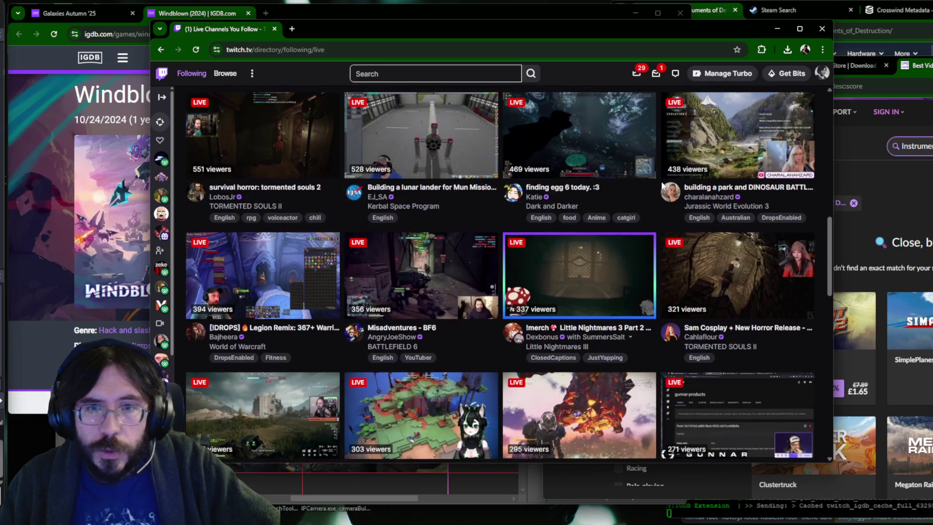
scroll(662, 186, down, 4)
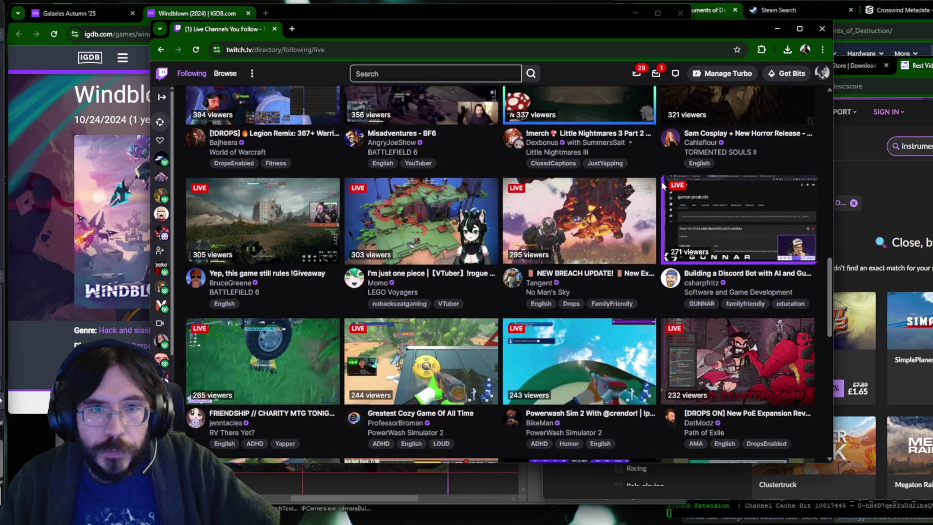
scroll(662, 185, down, 3)
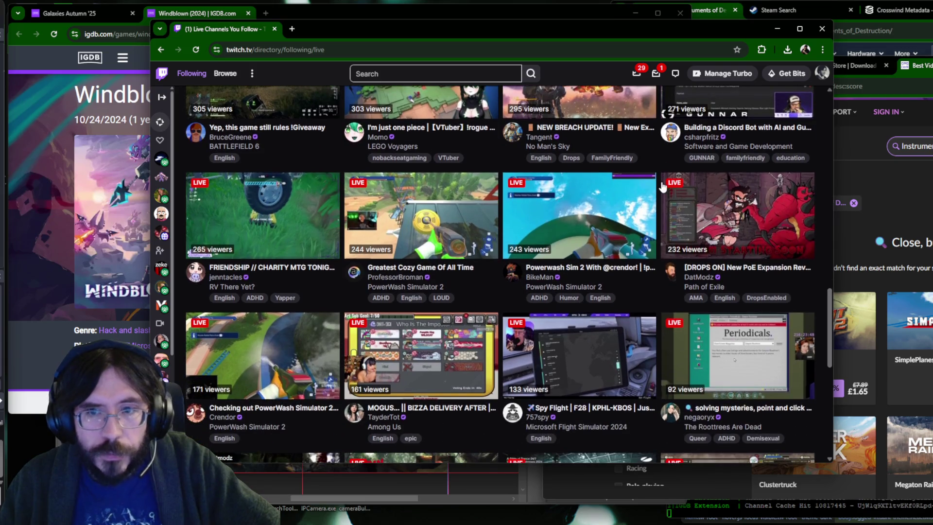
scroll(662, 186, down, 2)
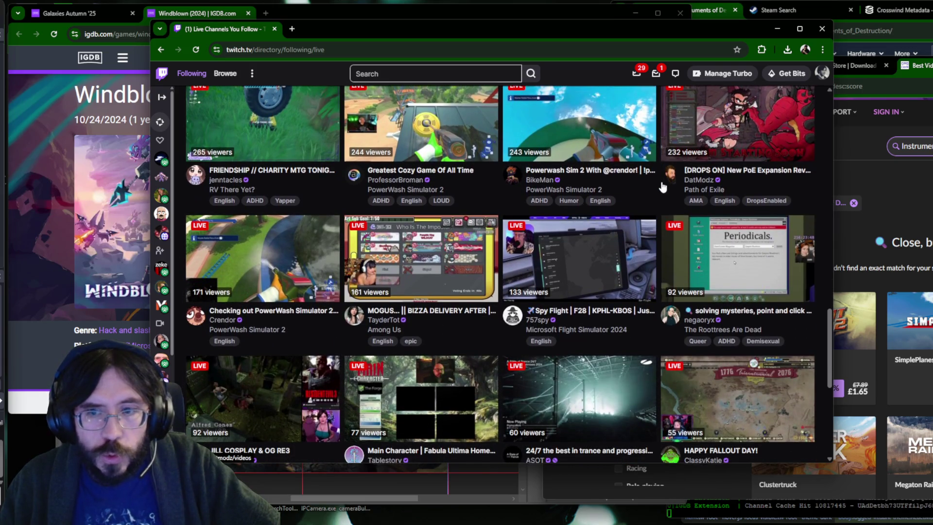
scroll(662, 186, down, 3)
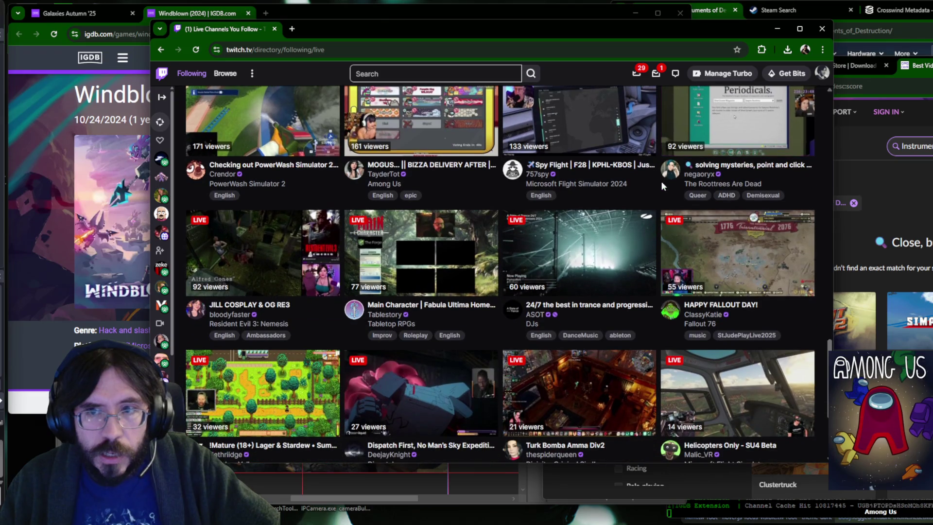
scroll(662, 185, down, 3)
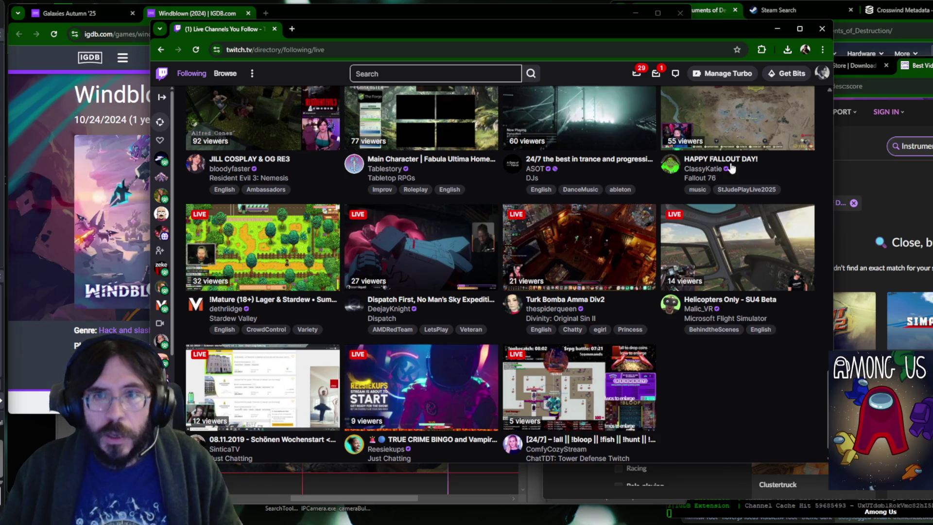
right_click(726, 119)
click(748, 215)
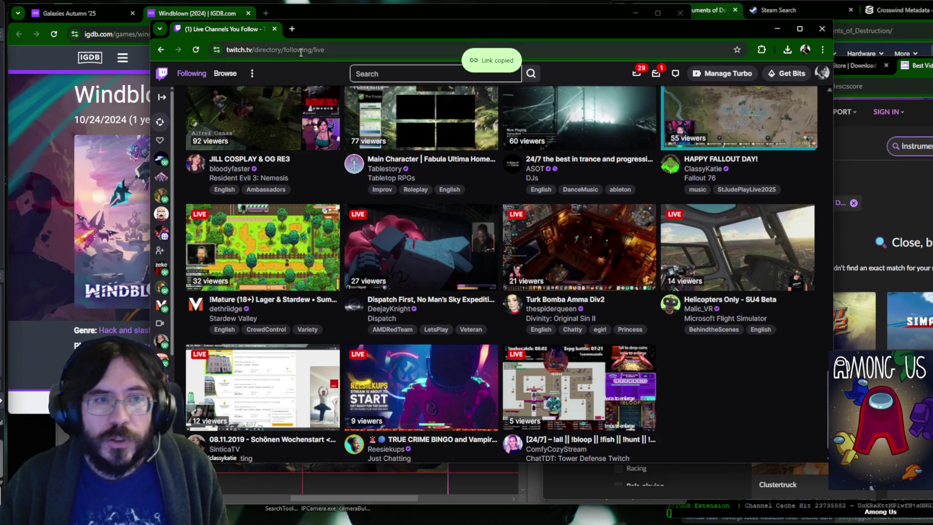
Paste the stream link, then type the streamer's twitch.tv channel address when it lands elsewhere.
click(280, 49)
key(ctrl+v)
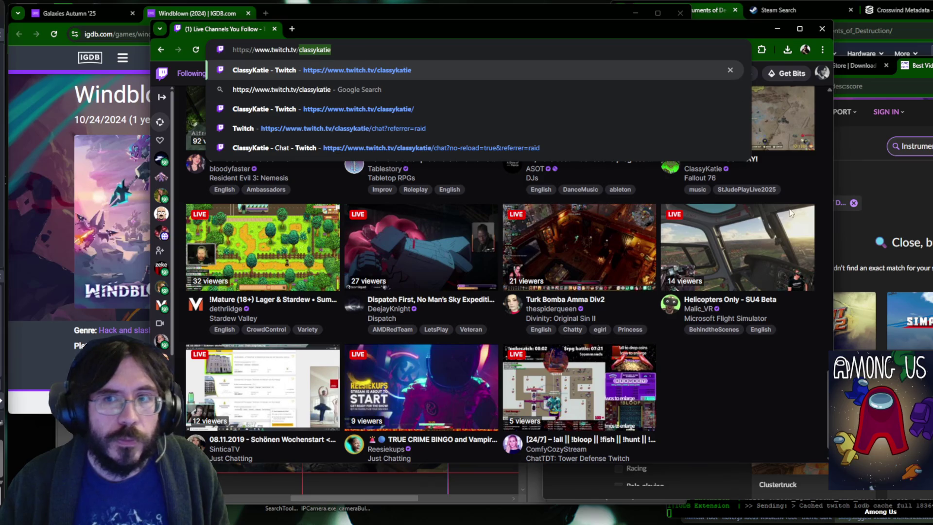
key(Return)
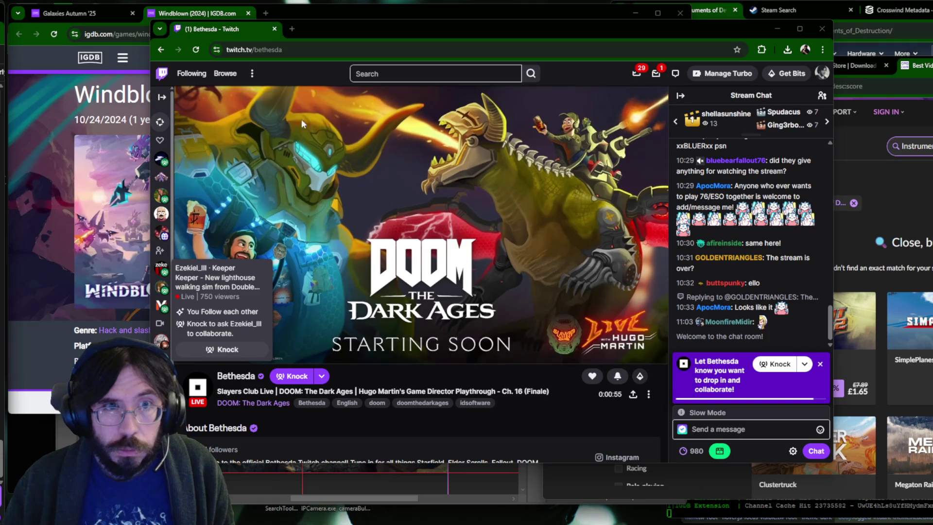
click(273, 50)
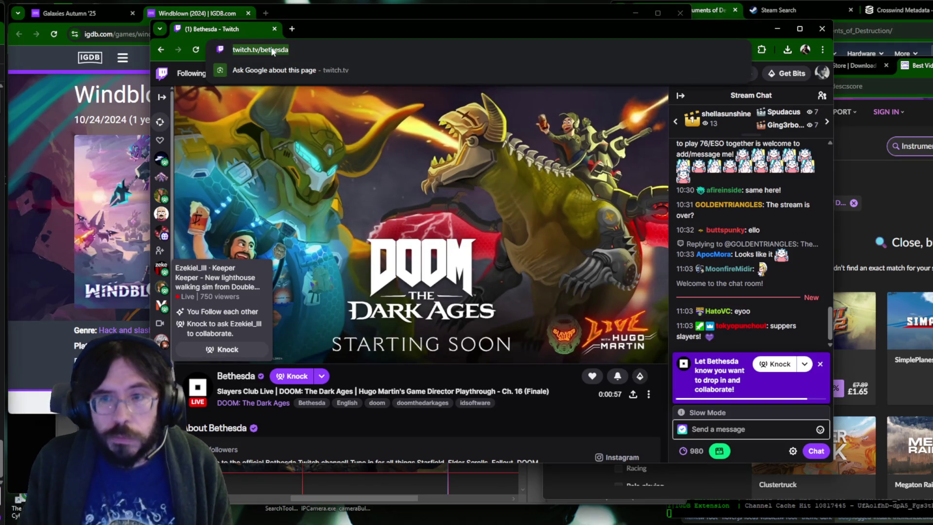
text(twitch.tv/classykatie)
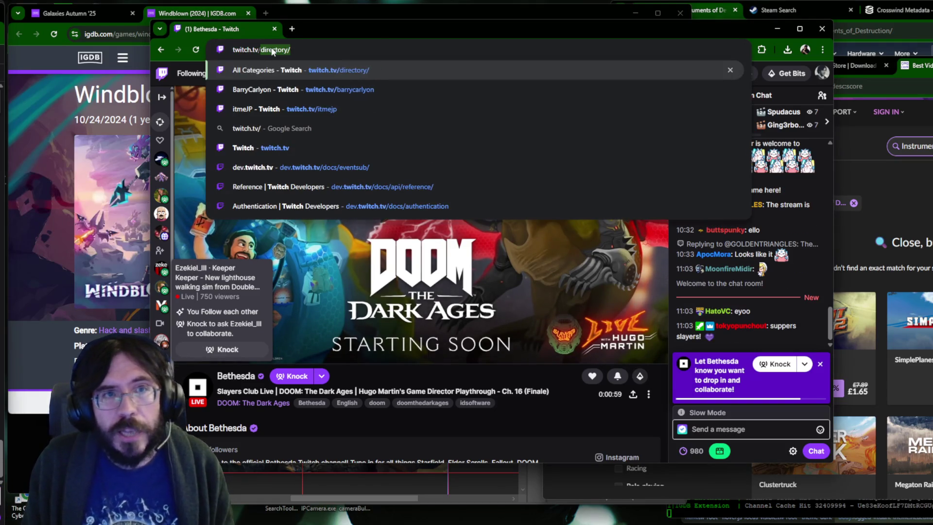
key(Return)
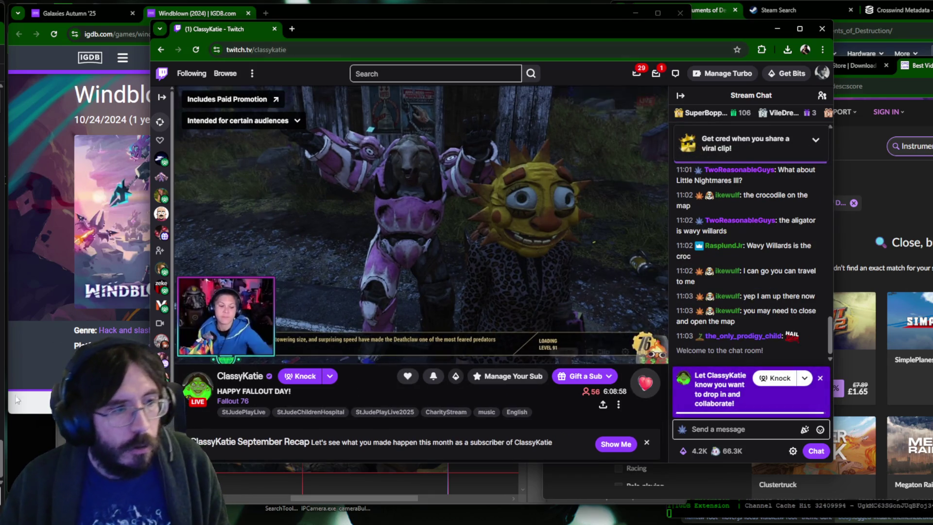
mouse_move(162, 176)
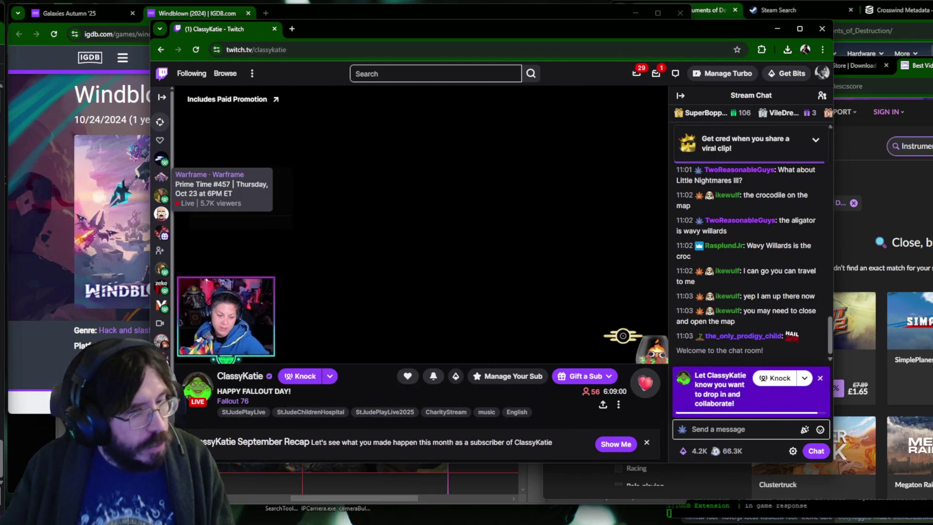